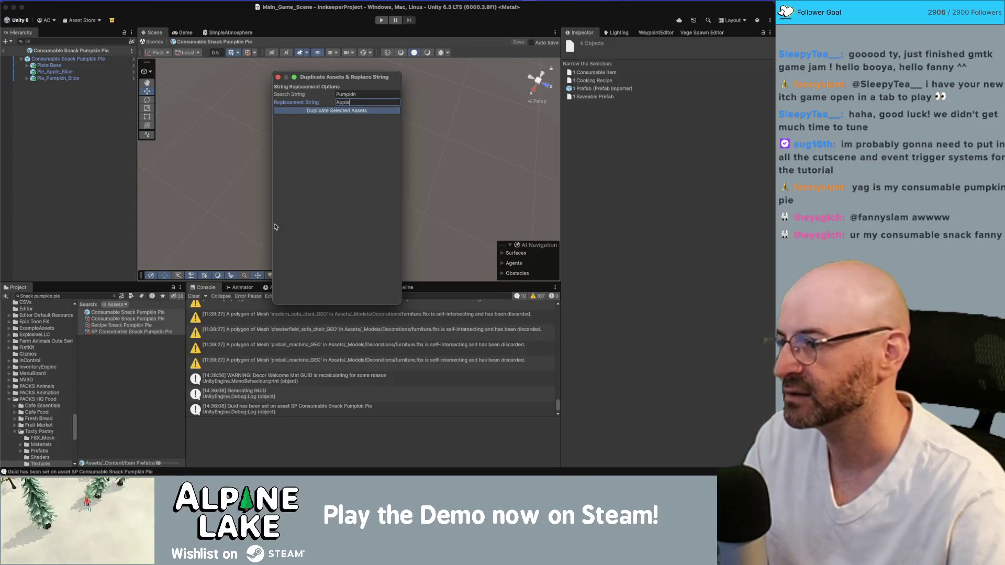
Delete the extra Pie_Apple_Slice from the pumpkin pie prefab
click(74, 78)
click(78, 72)
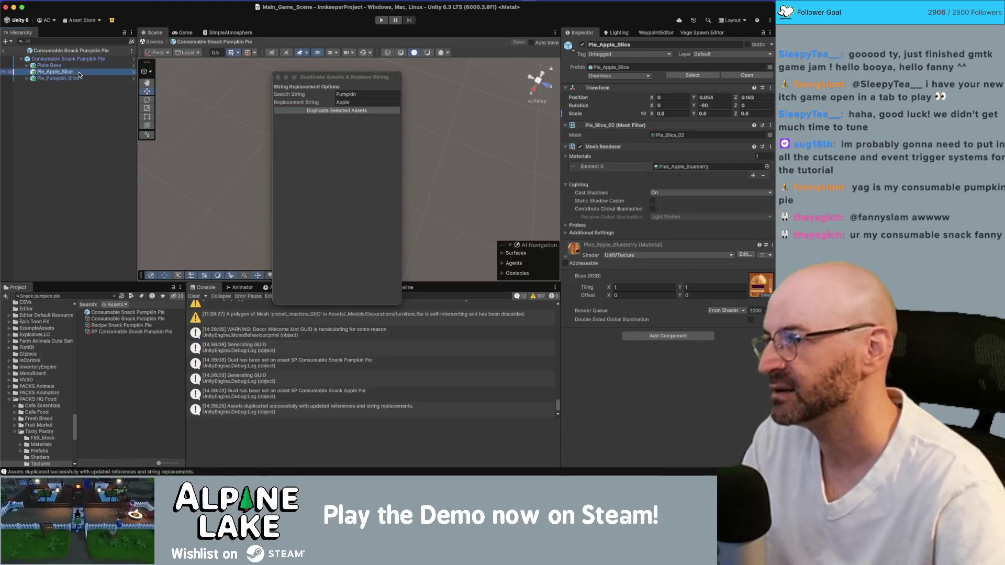
key(super+BackSpace)
Change the asset search to 'apple pie' and open the Consumable Snack Apple Pie prefab
click(104, 296)
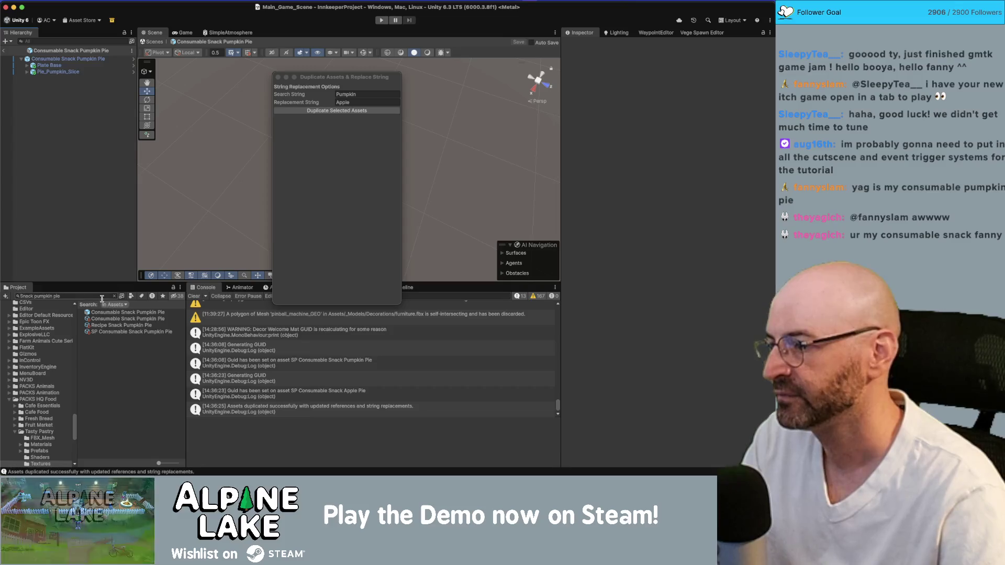
key(Right)
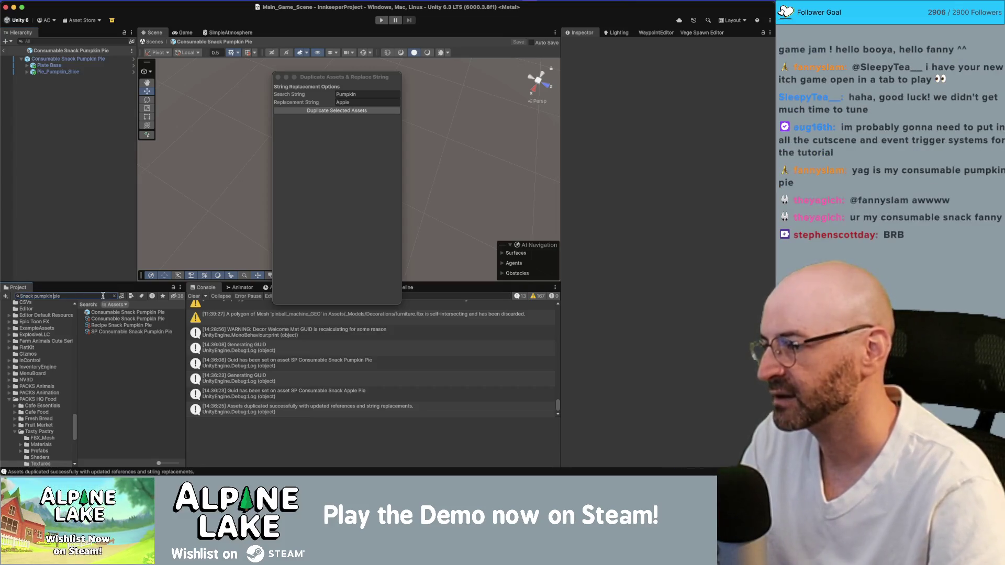
key(alt+Left)
key(alt+BackSpace)
text(apple pie)
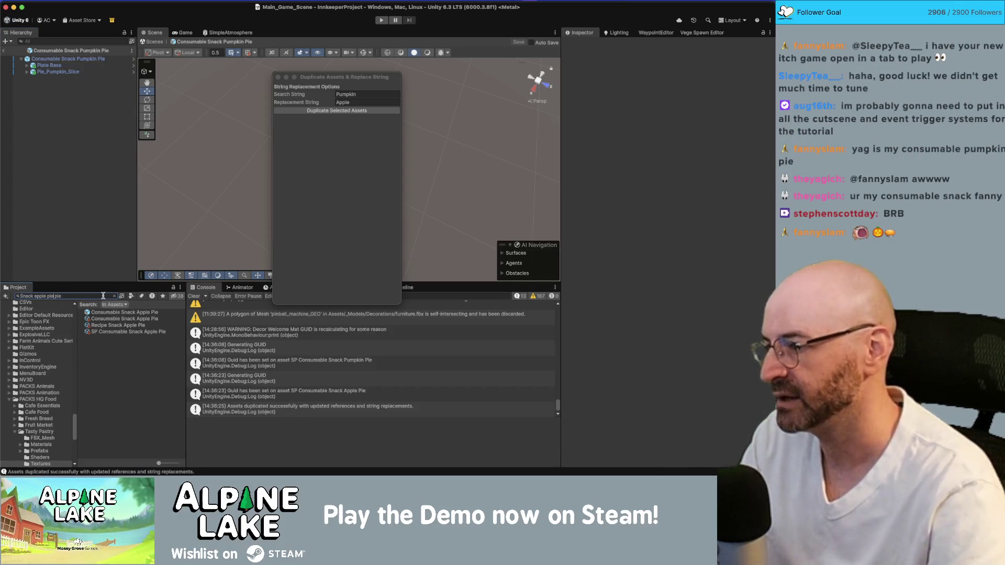
double_click(113, 313)
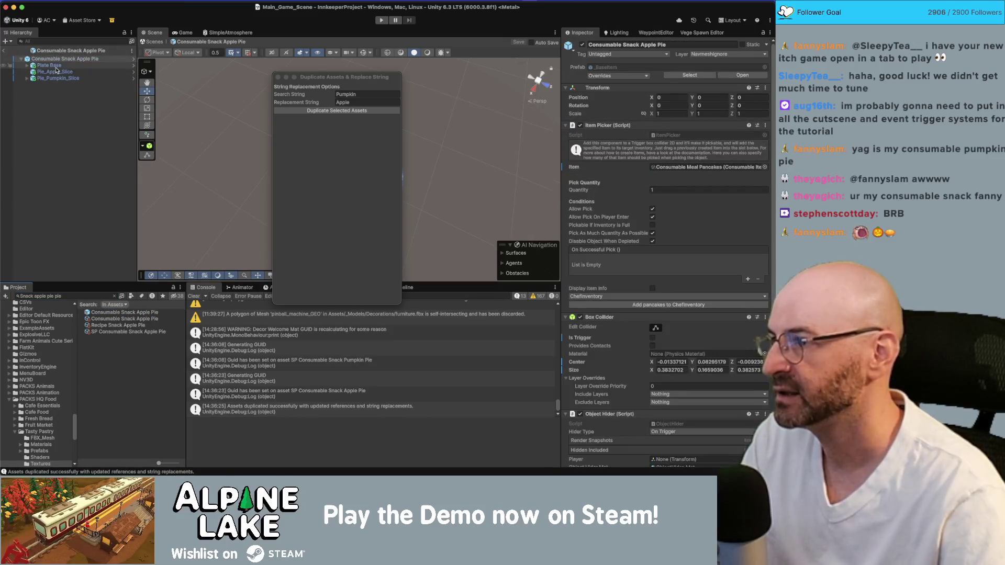
Delete Pie_Pumpkin_Slice from the apple pie prefab, save it, and close the Duplicate Assets window
click(58, 78)
key(Delete)
key(super+s)
click(278, 77)
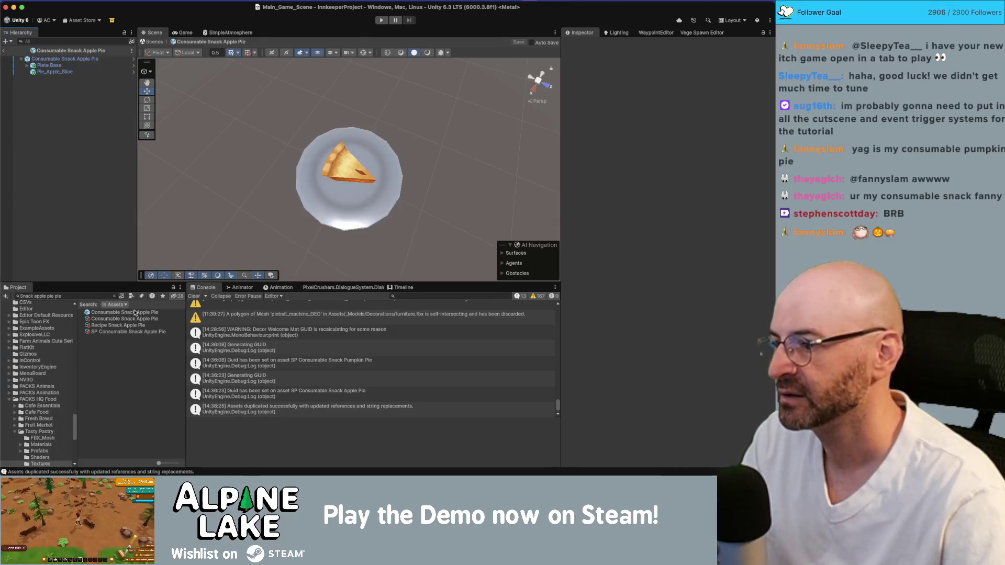
Name the apple pie item 'apple pie' and auto-create 'an apple pie' and 'apple pies'
click(124, 319)
click(662, 131)
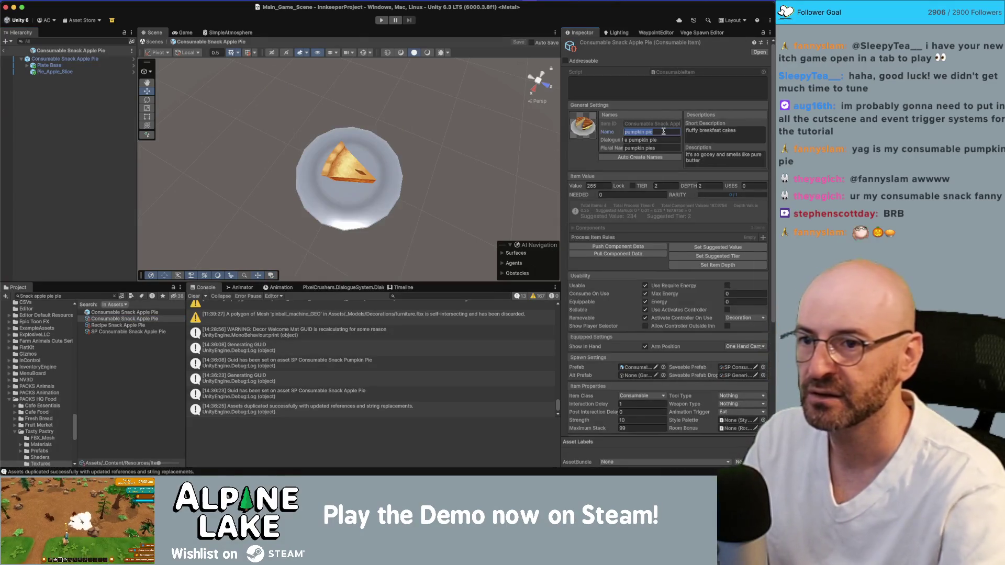
text(apple)
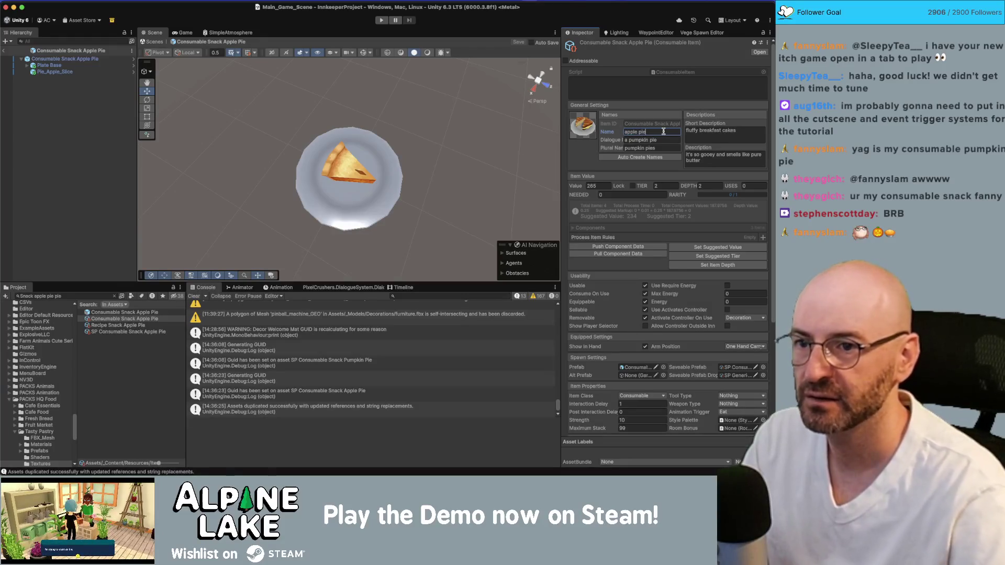
text(ie)
click(640, 157)
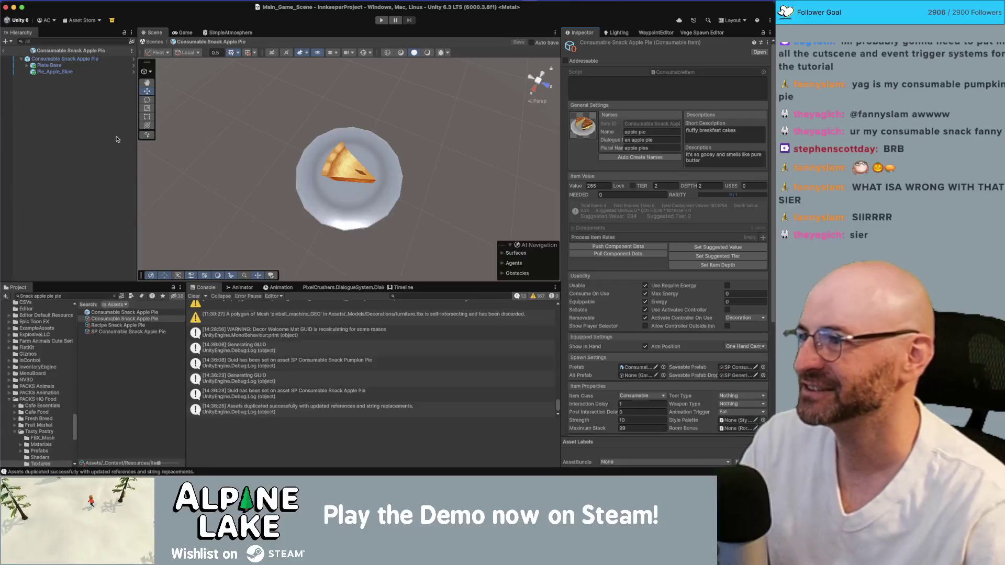
click(80, 146)
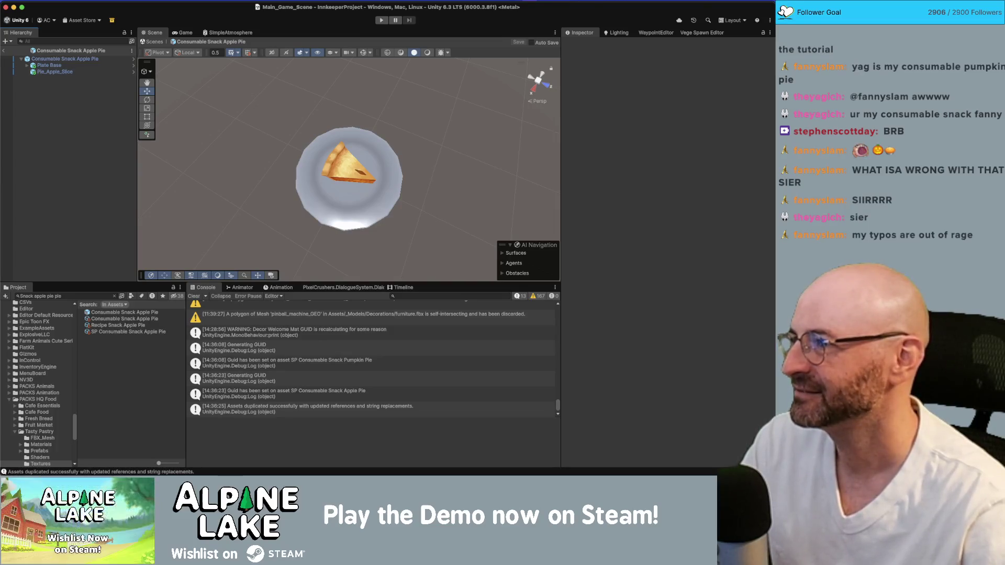
Clear the 'apple pie' Project search so the Tasty Pastry folder assets show again
click(97, 296)
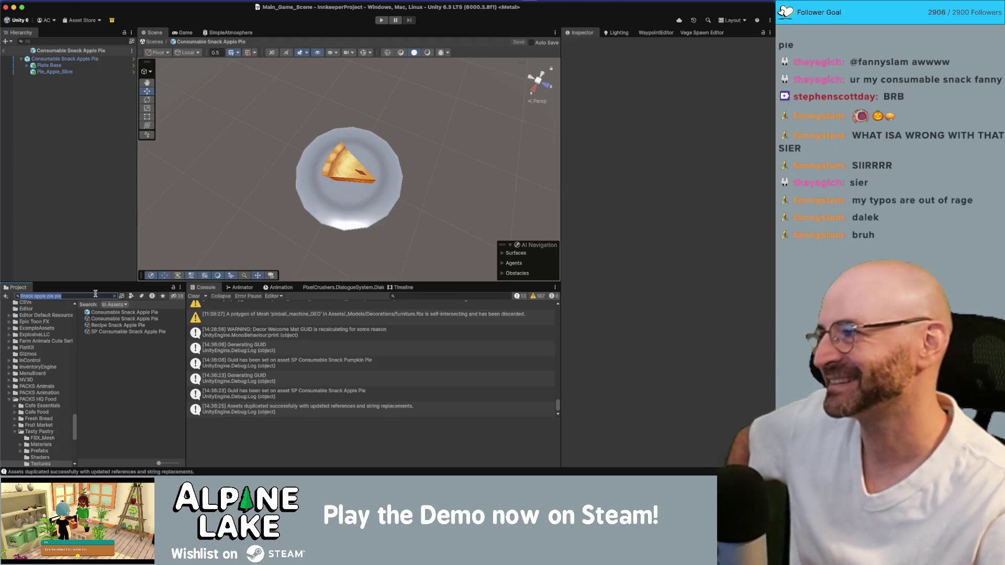
click(105, 188)
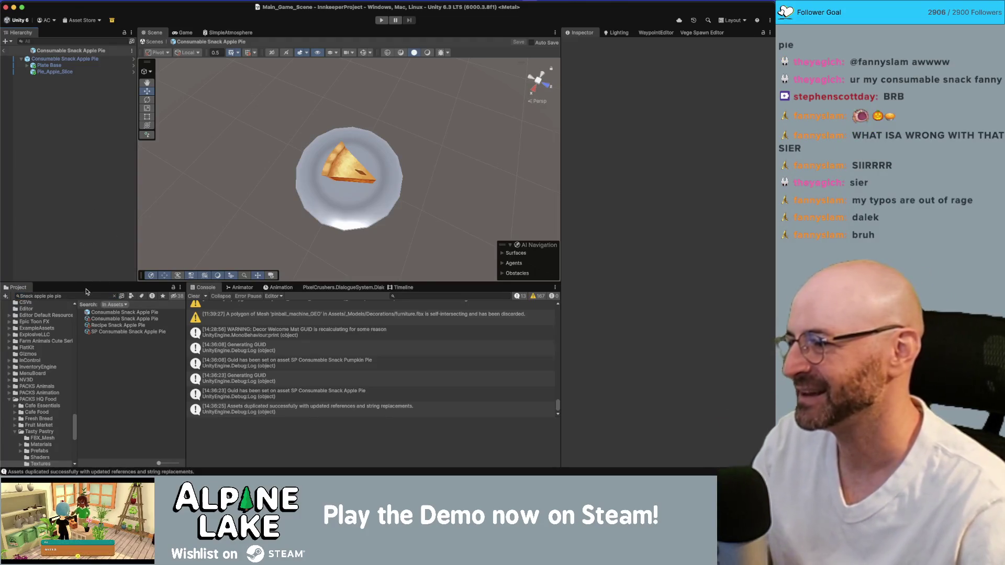
click(113, 296)
click(115, 297)
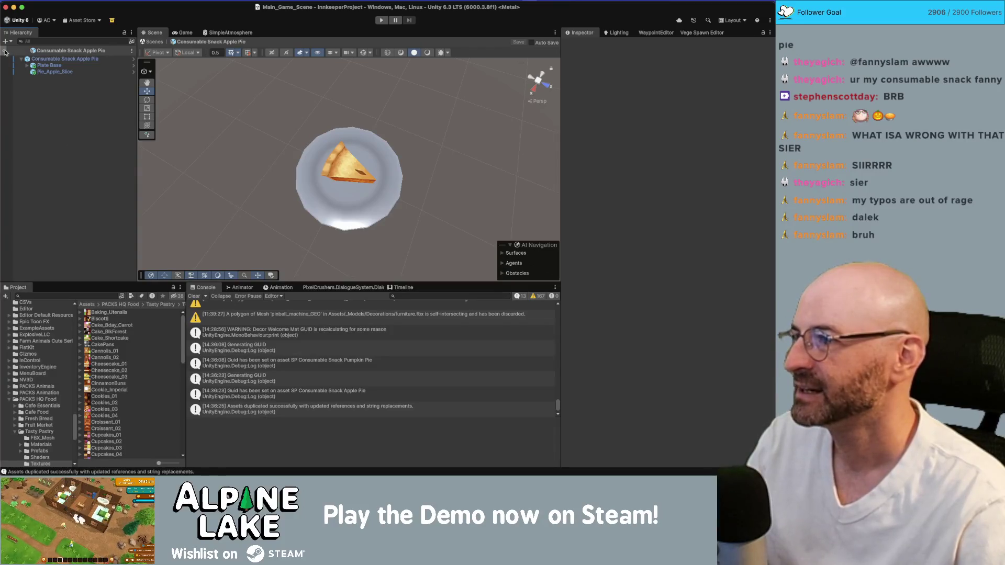
Search 'apple pie re' and select the Recipe Snack Apple Pie asset
click(75, 297)
text(a)
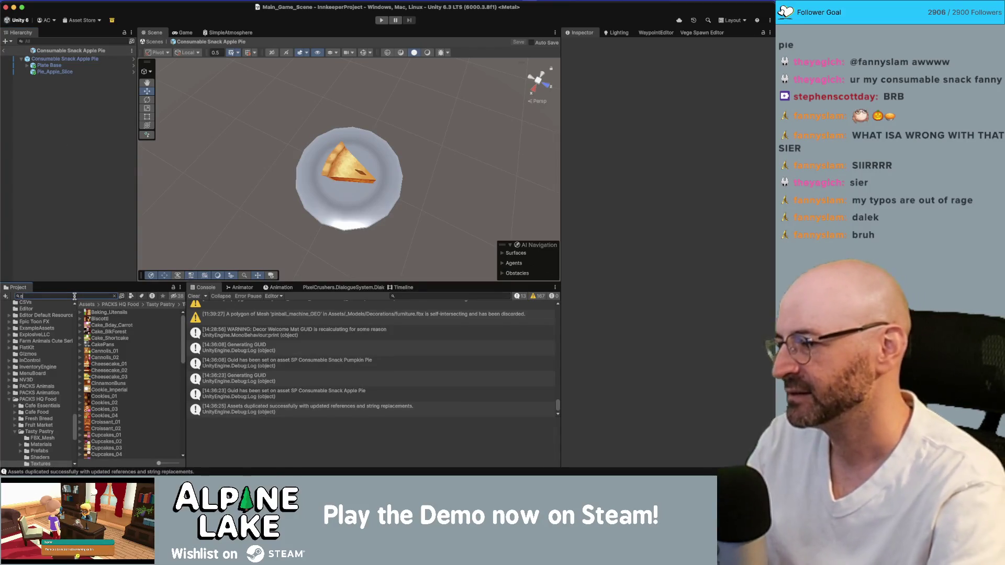
text(pple pie re)
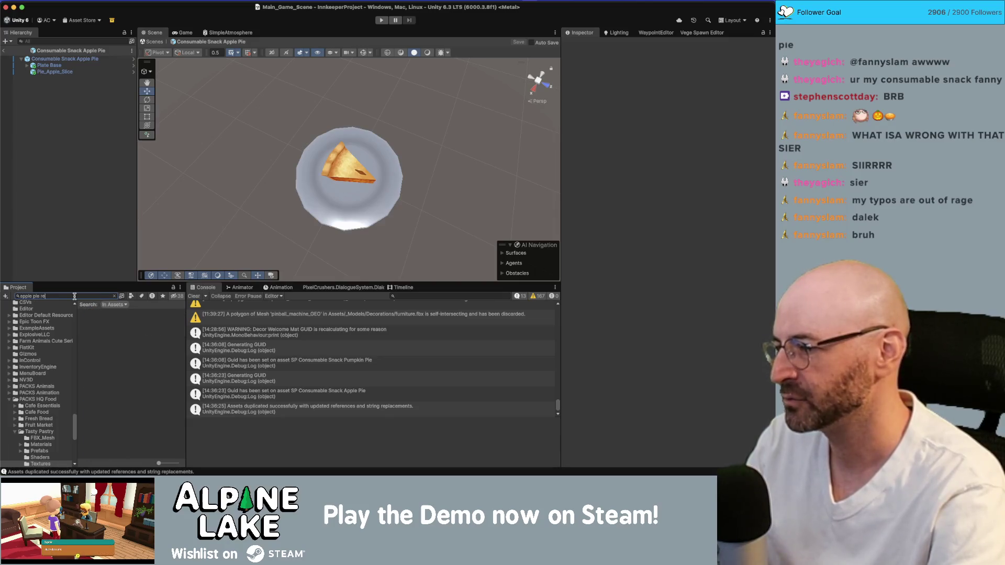
click(105, 313)
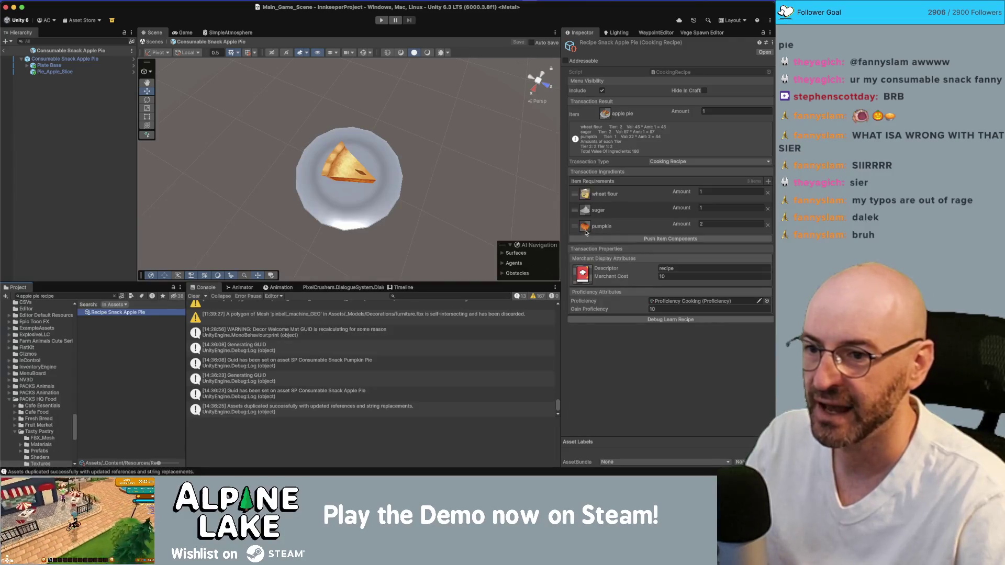
Replace the third ingredient, pumpkin, with Consumable Ingredient Apple at amount 3
click(585, 232)
text(apple)
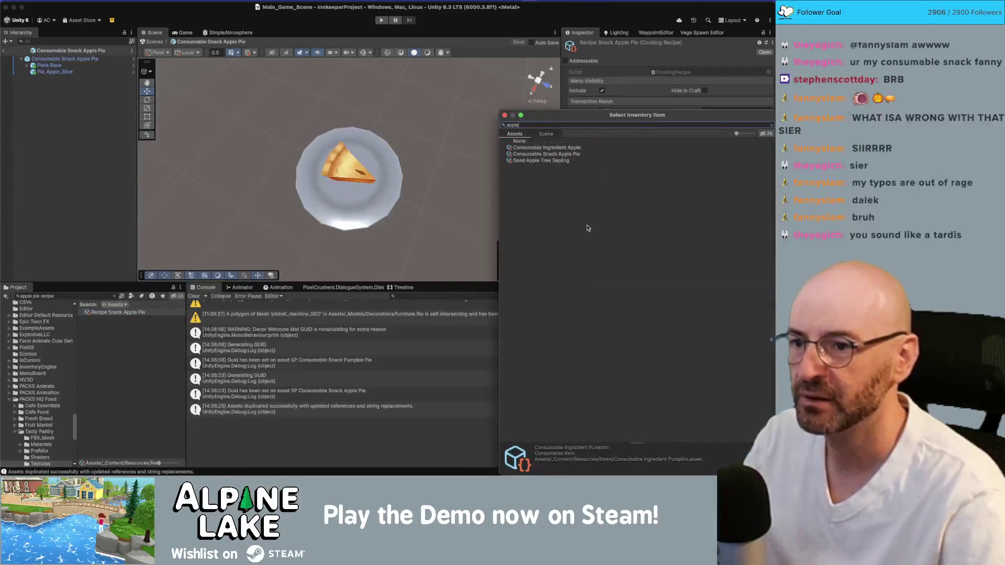
key(Down)
key(Down)
key(Down)
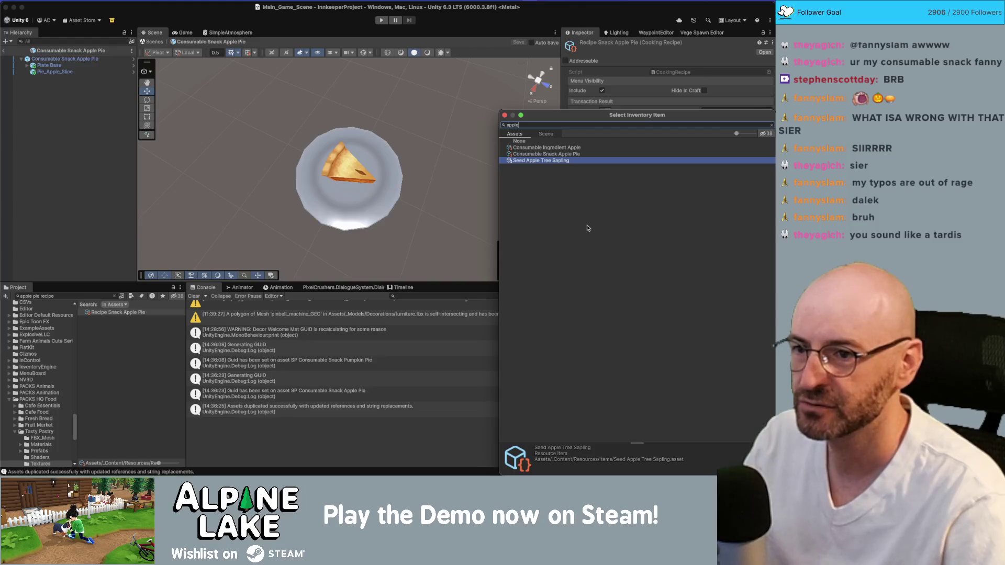
key(Up)
key(Up)
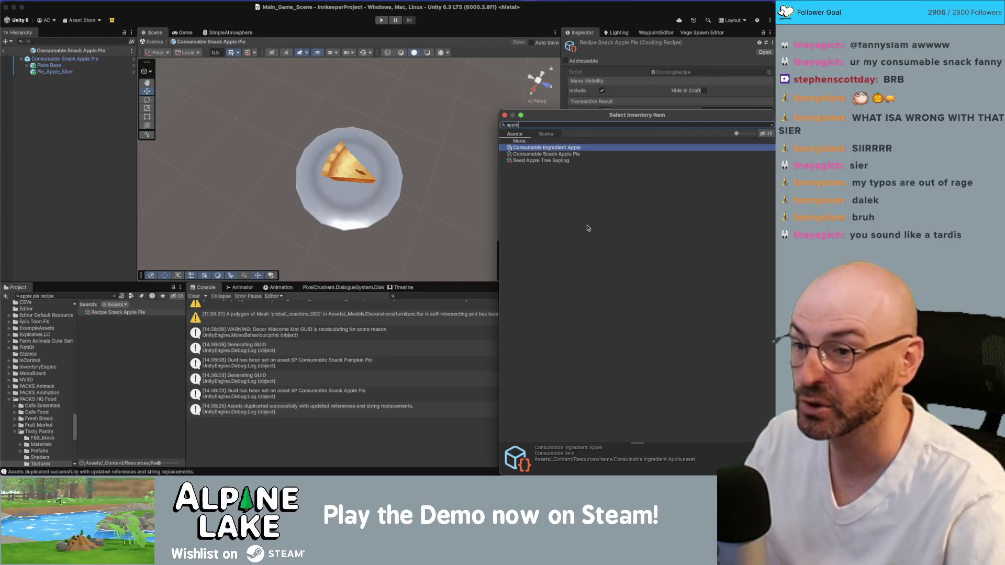
key(Return)
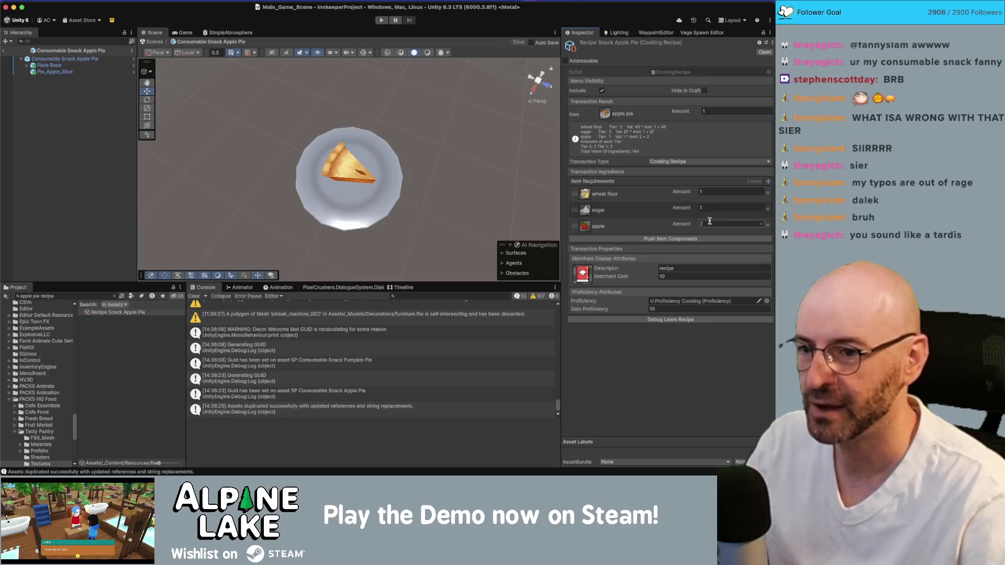
text(3)
key(Return)
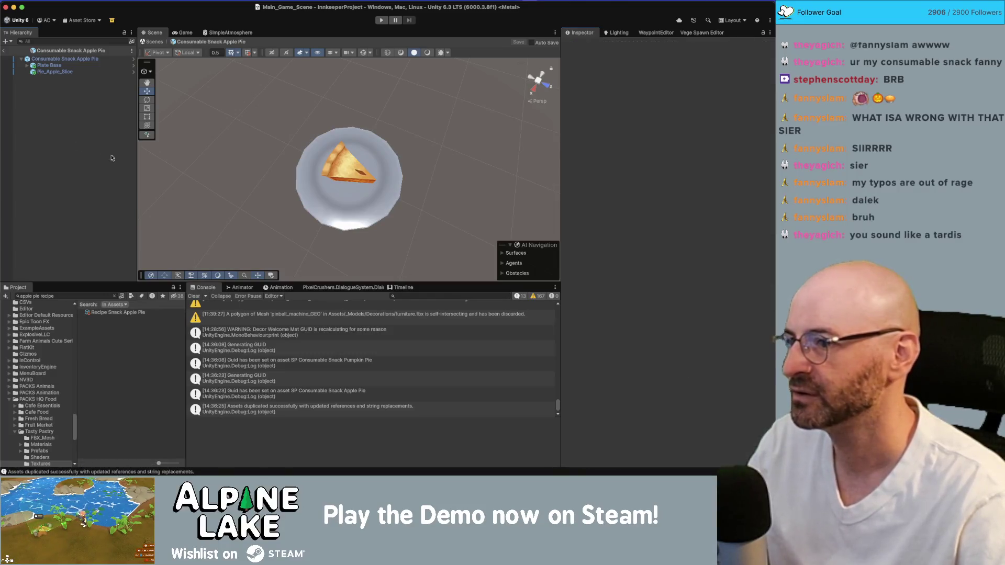
Select the plated apple slice and browse the FBX_Mesh pie slice meshes, ending on Pie_Slice_02
drag(285, 107, 273, 105)
scroll(273, 104, up, 3)
click(345, 168)
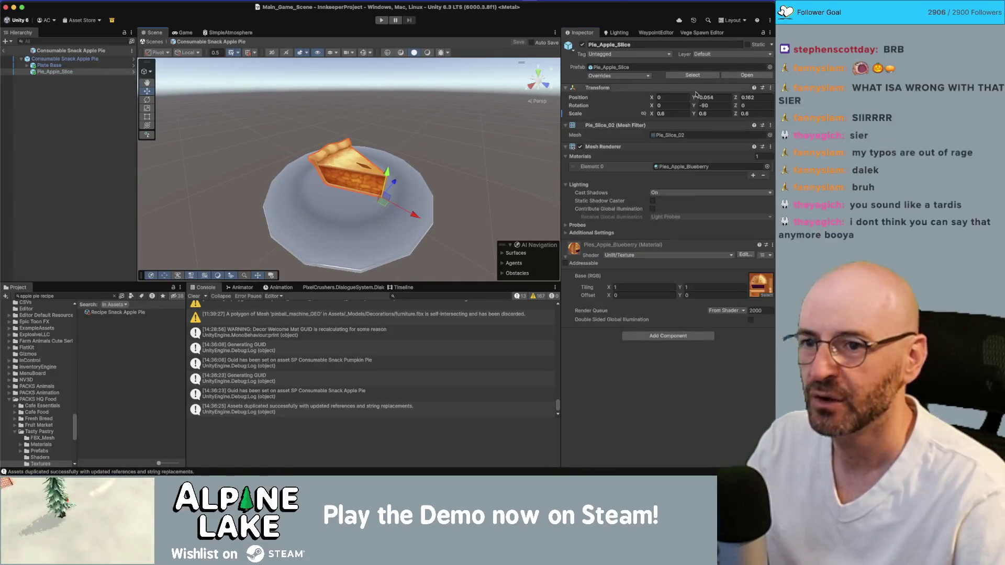
click(41, 438)
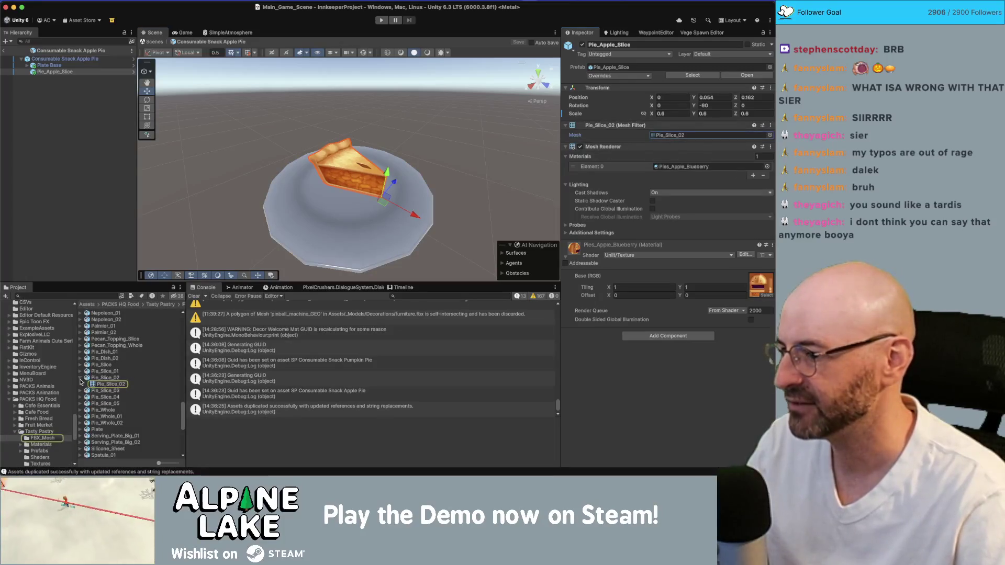
click(99, 366)
key(Down)
key(Down)
key(Down)
key(Up)
key(Up)
key(Up)
key(Down)
key(Down)
key(Down)
key(Up)
key(Up)
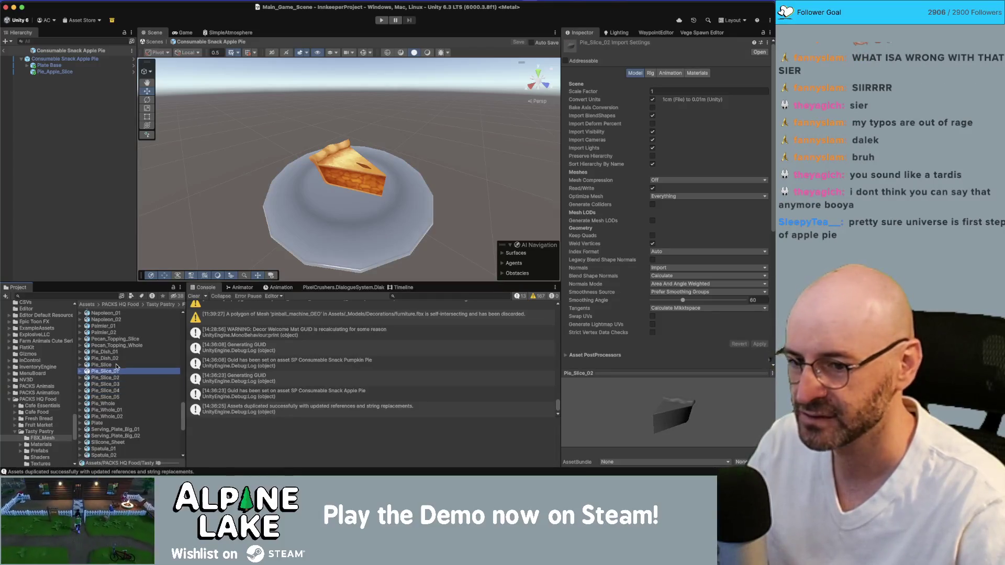
key(Up)
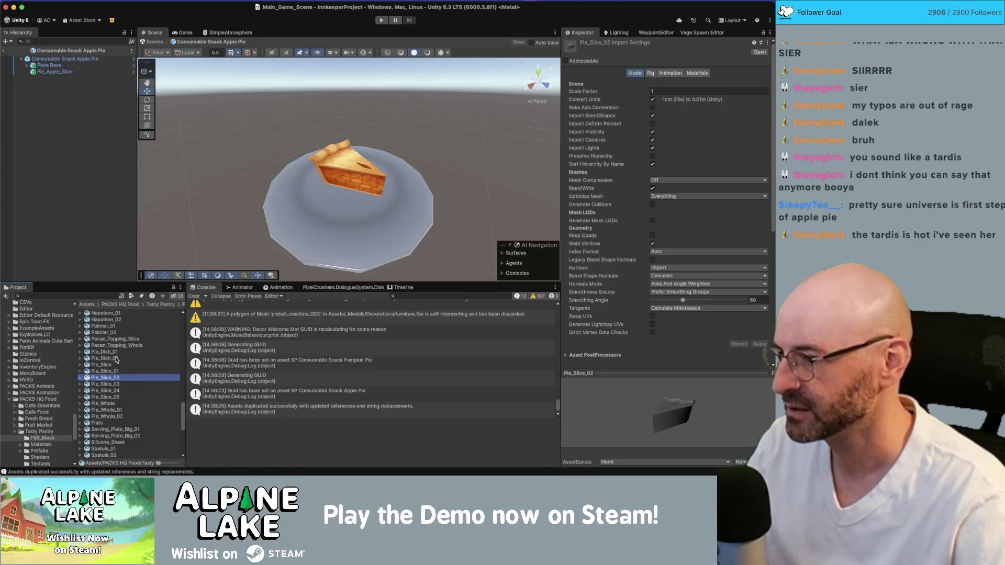
In the Pies prefab folder, preview the chocolate, blueberry and lattice slice prefabs, rotating the lattice view
click(41, 451)
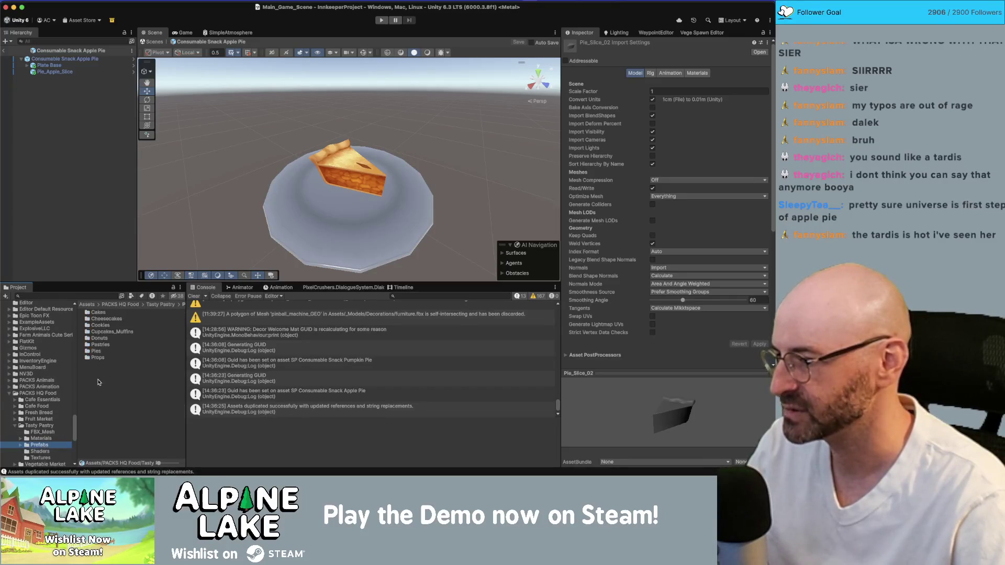
double_click(98, 352)
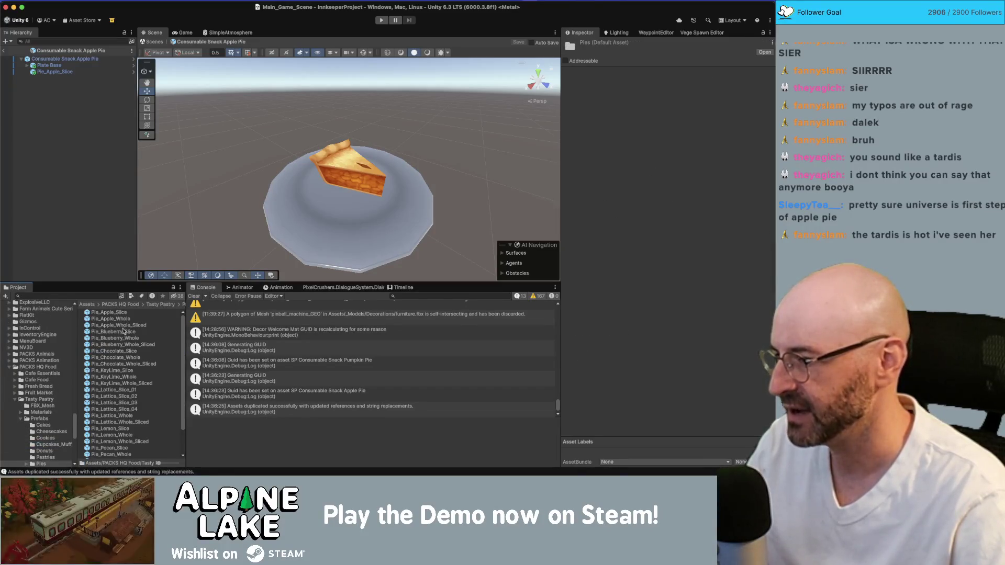
click(120, 352)
click(118, 339)
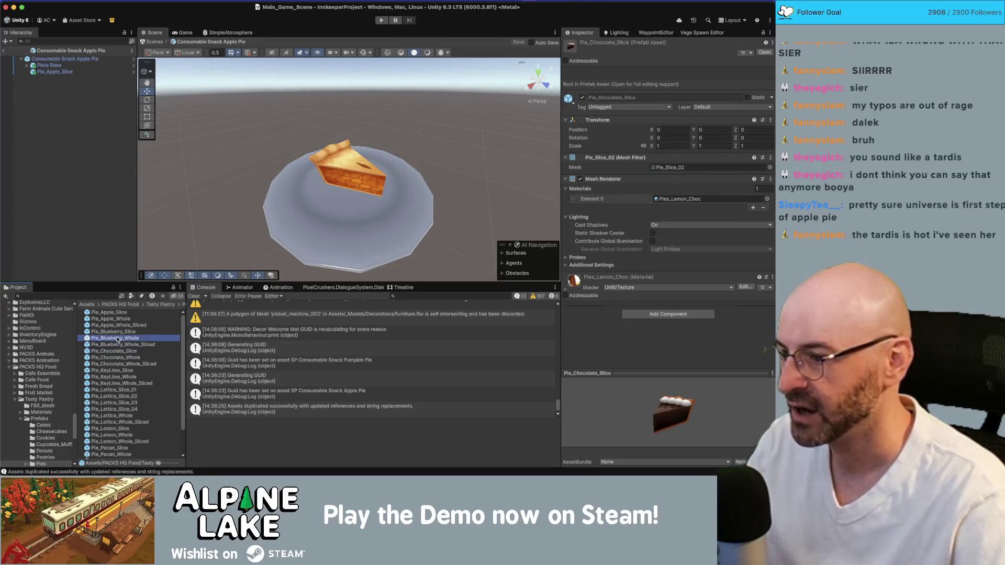
click(121, 332)
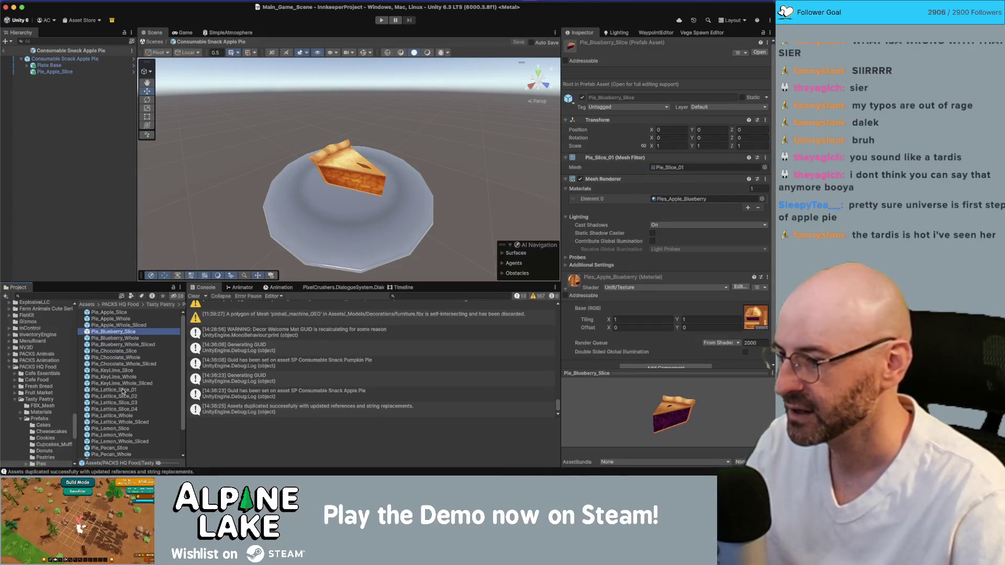
click(123, 391)
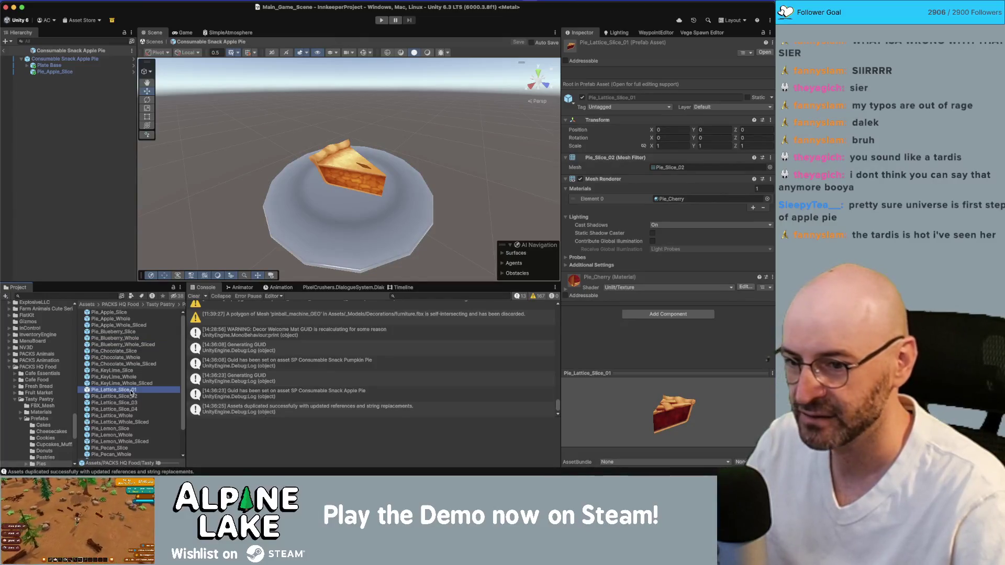
drag(644, 396, 630, 424)
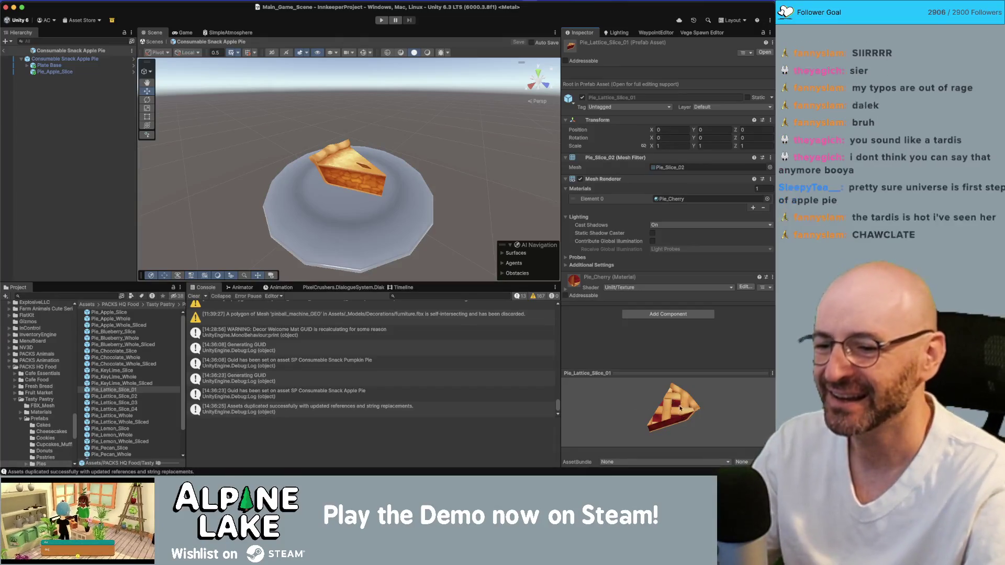
drag(679, 406, 666, 411)
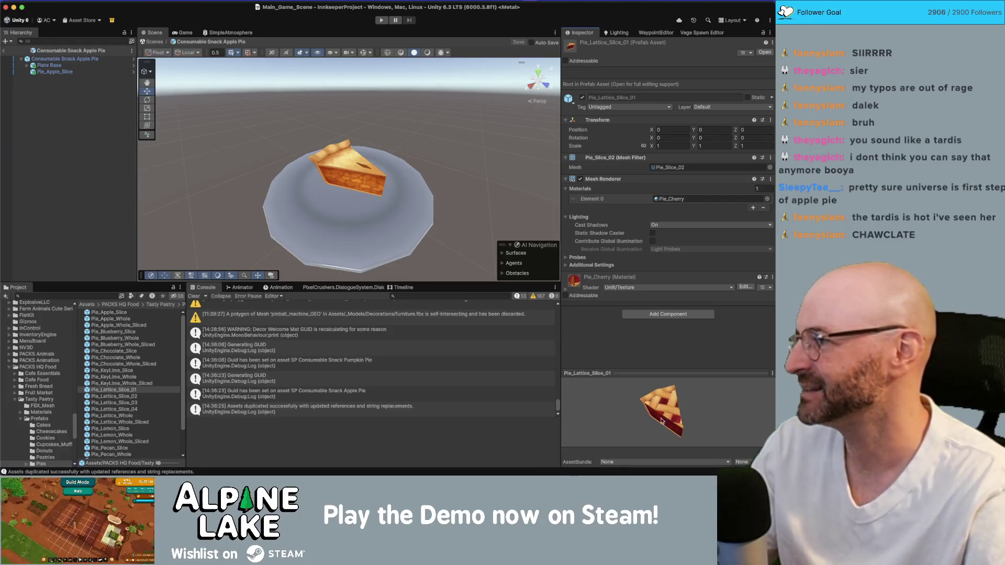
Preview the key lime and lemon pie and slice prefabs, rotating the lemon slice preview
click(140, 397)
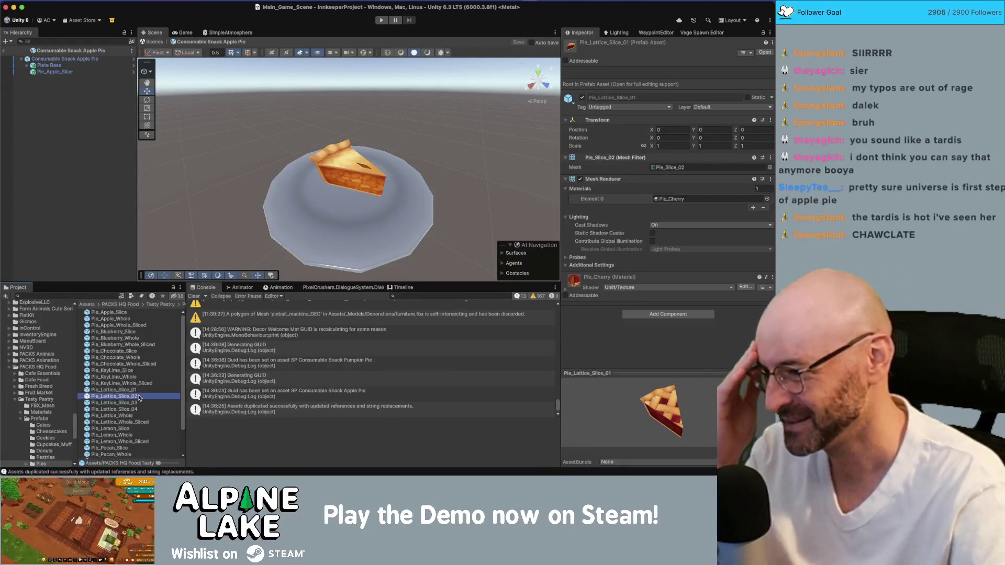
click(140, 377)
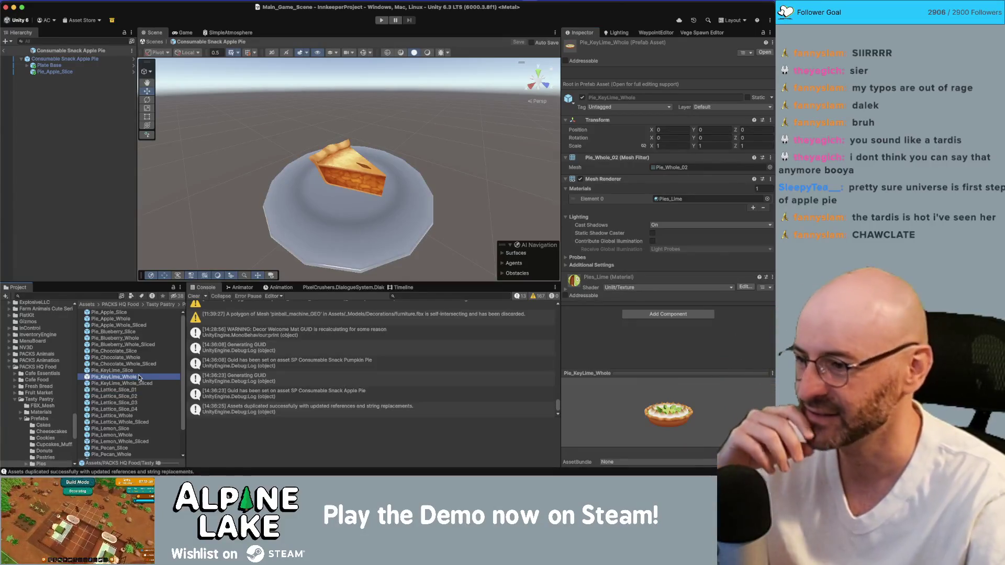
key(Up)
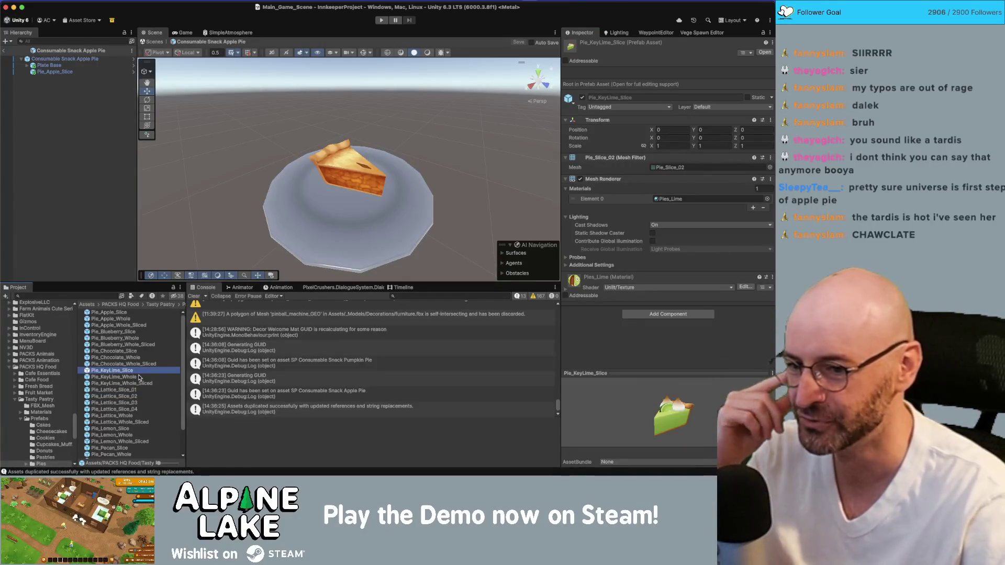
key(Down)
key(Up)
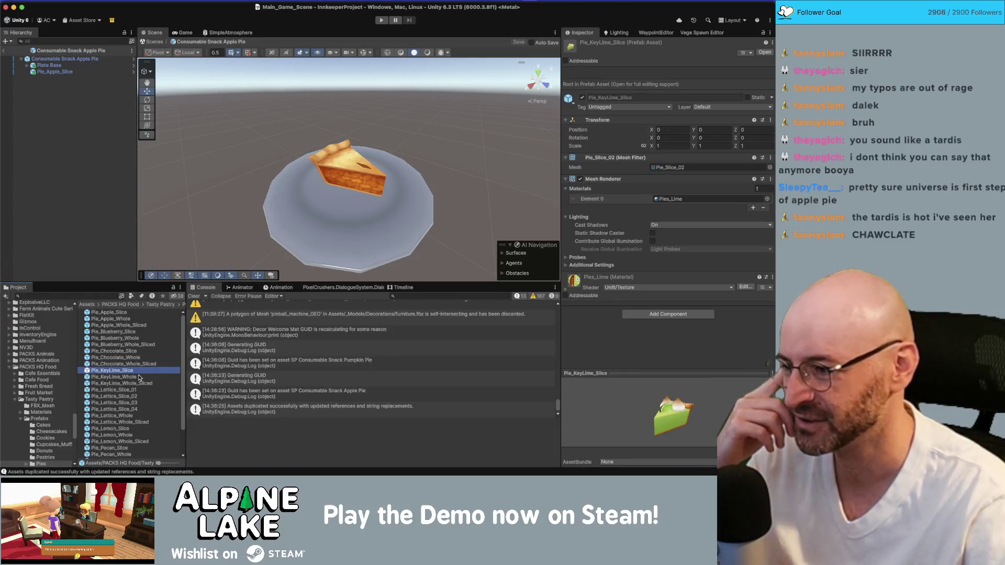
key(Down)
key(Down)
key(Down)
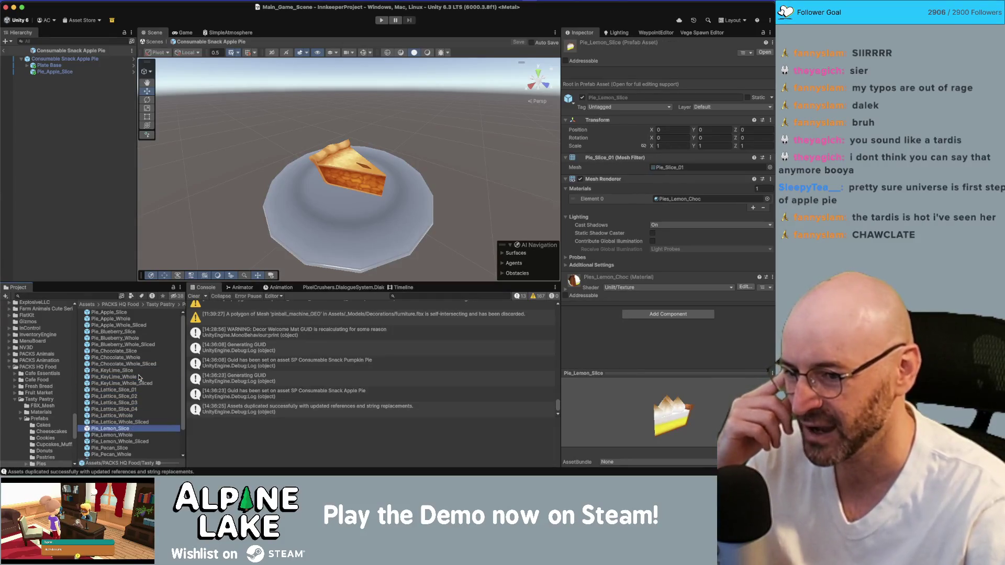
key(Down)
key(Down)
key(Up)
key(Up)
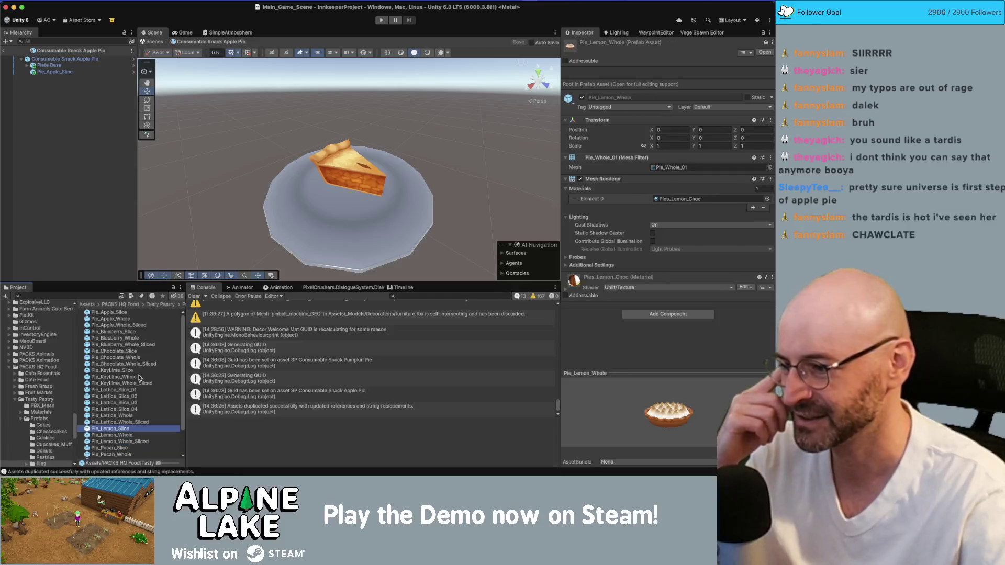
click(622, 415)
mouse_move(621, 415)
mouse_down()
mouse_move(631, 397)
mouse_move(674, 413)
mouse_up()
click(125, 435)
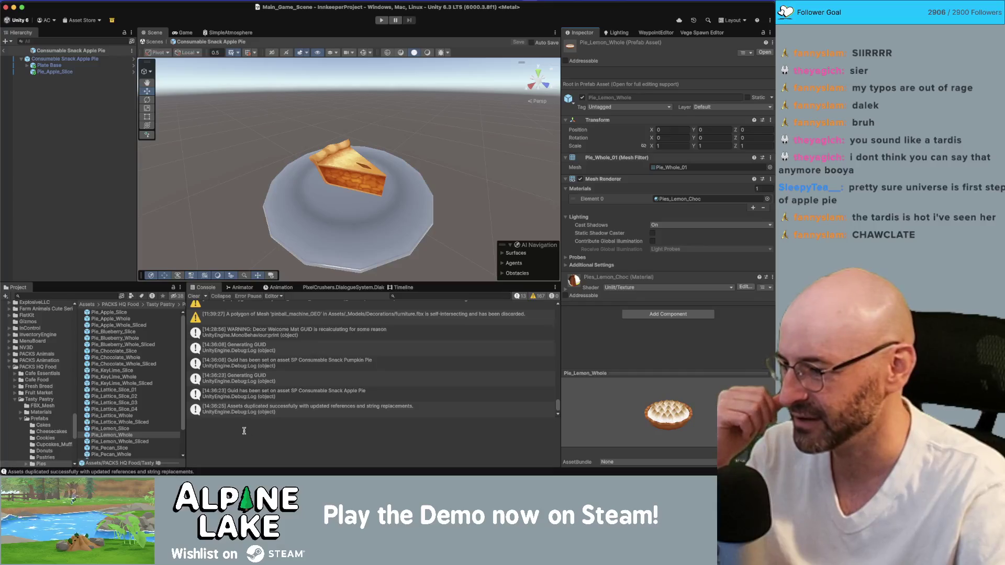
Preview the pecan slice prefab, then finish on the pumpkin slice prefab
scroll(134, 439, down, 1)
click(130, 446)
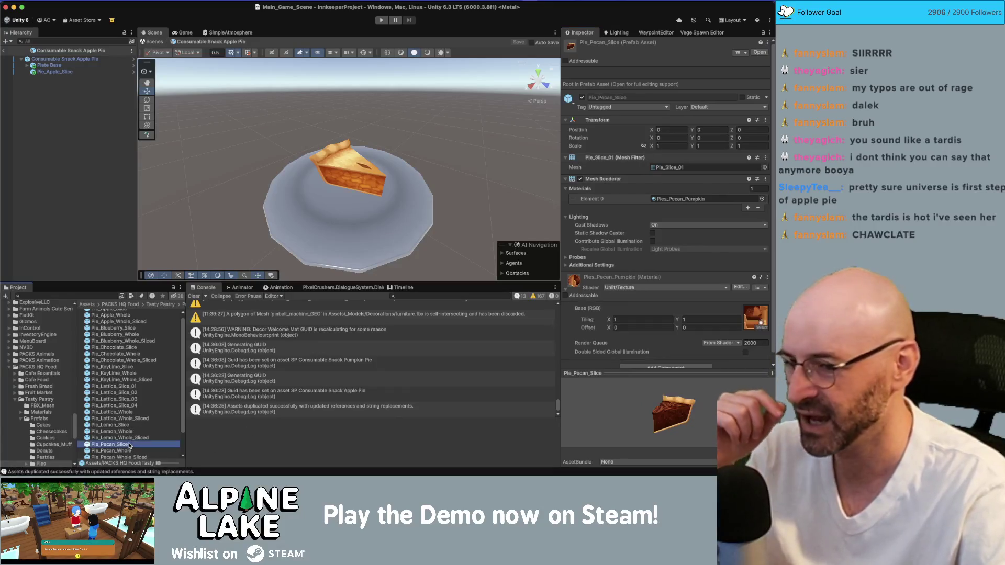
scroll(126, 430, down, 1)
mouse_move(674, 393)
mouse_down()
mouse_move(634, 396)
mouse_move(672, 400)
mouse_up()
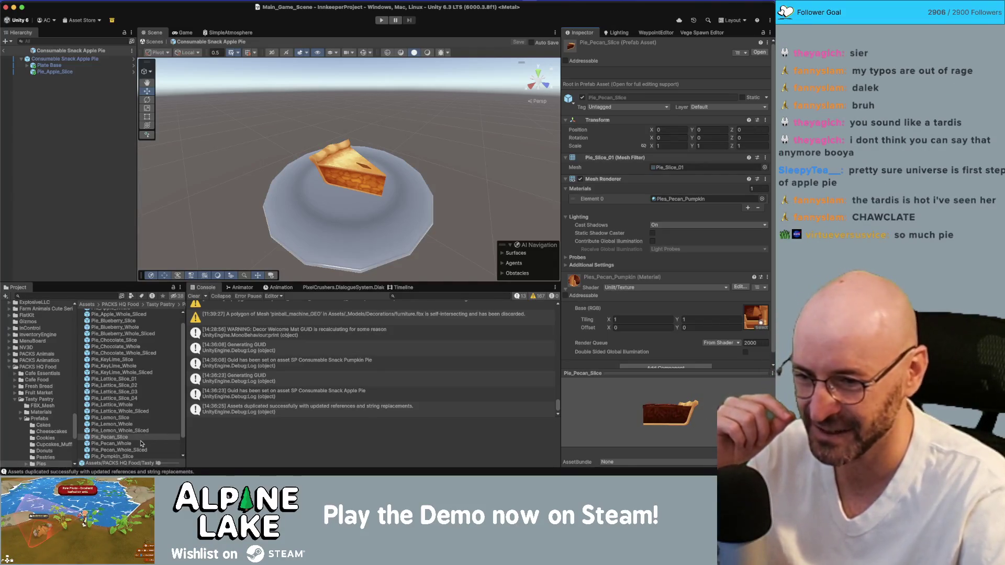
scroll(141, 442, down, 3)
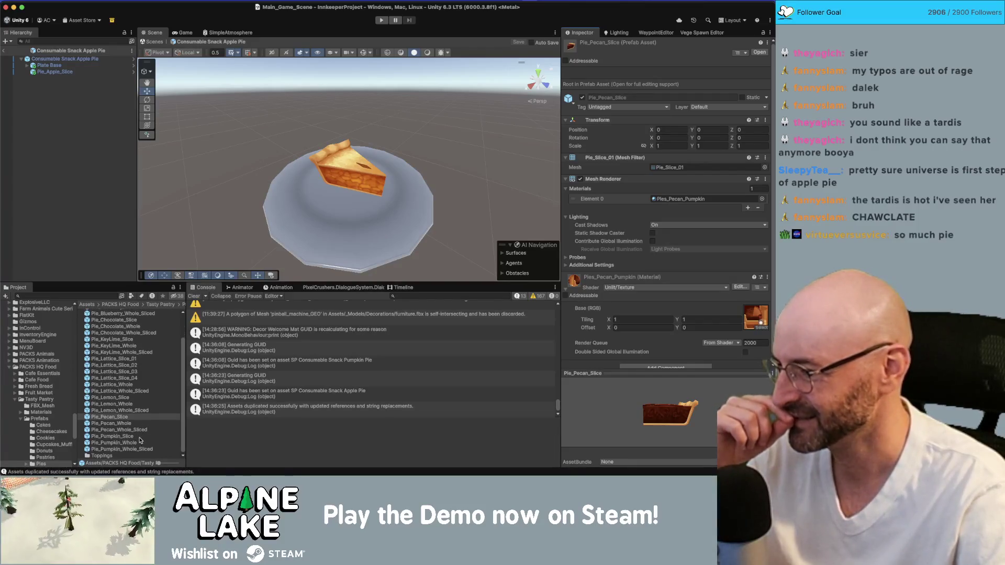
click(140, 440)
scroll(140, 440, up, 5)
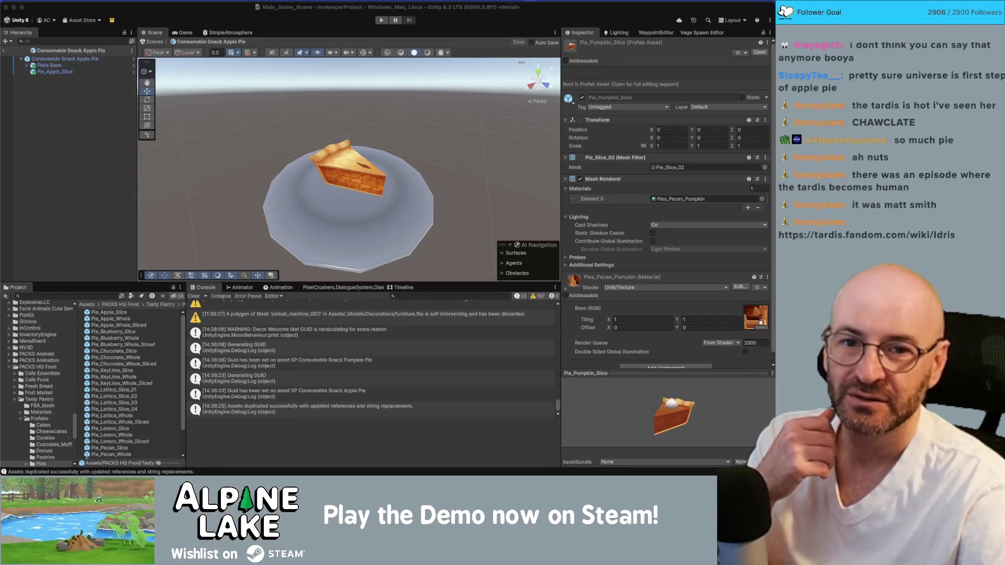
Select the pie's Plate Base and locate its prefab in the Project window
click(44, 125)
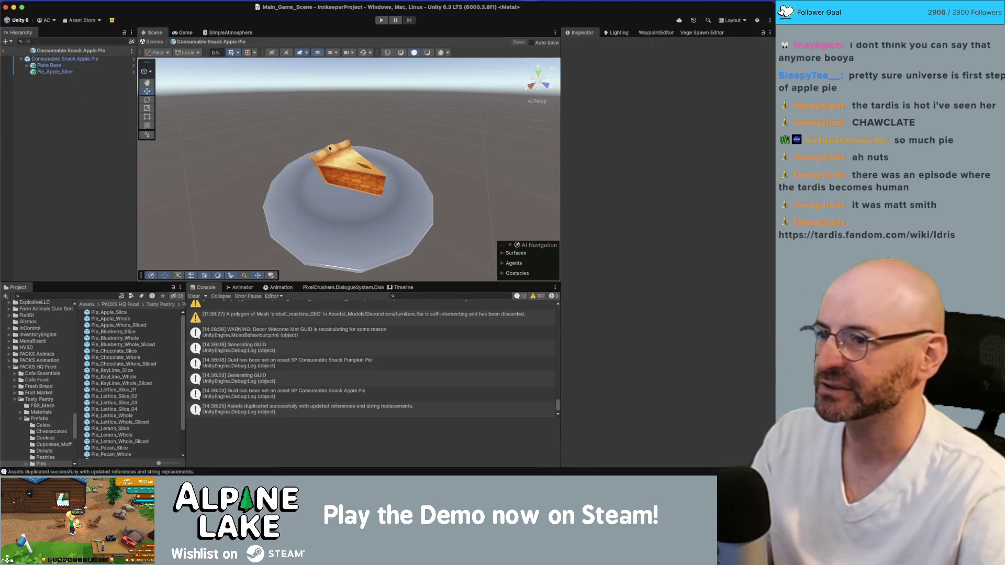
drag(442, 152, 433, 164)
scroll(408, 178, down, 3)
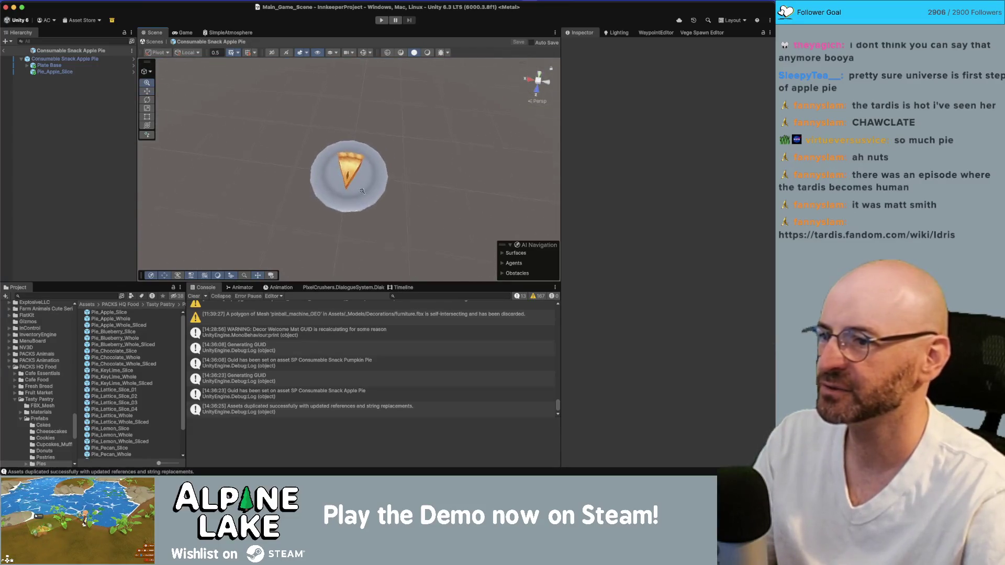
scroll(382, 177, up, 3)
click(383, 172)
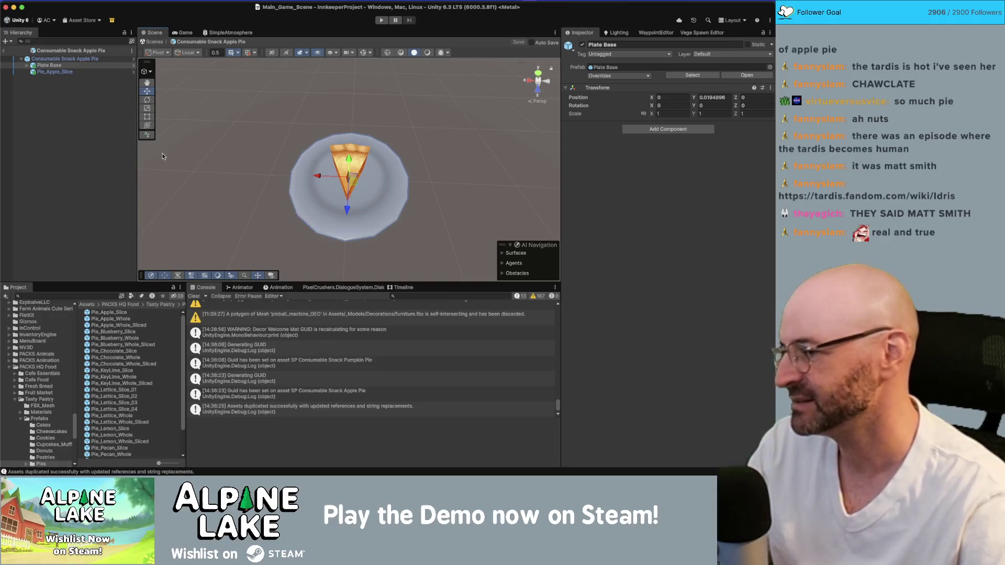
click(70, 138)
click(52, 65)
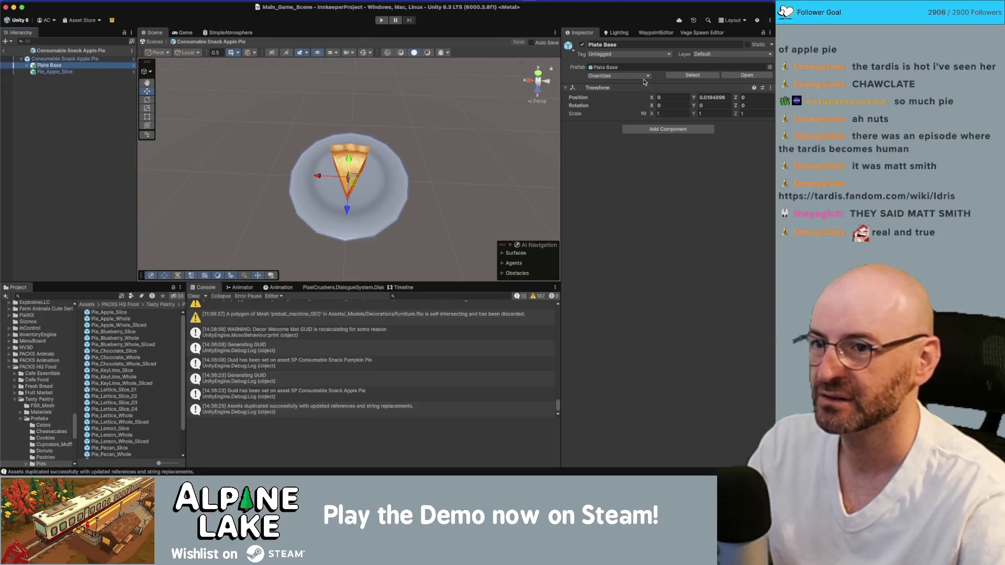
click(682, 76)
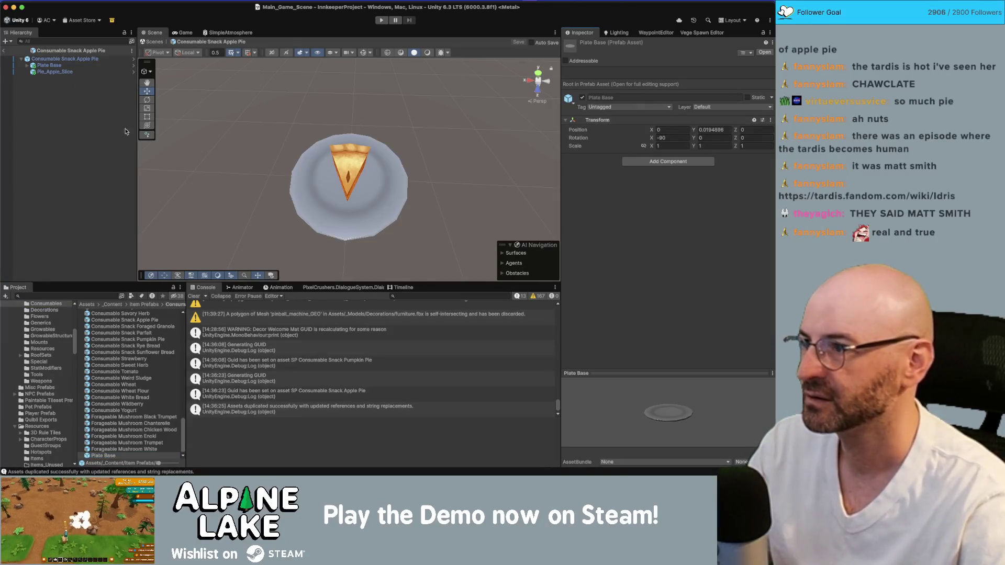
Expand to Plate_01, ping its Plate mesh, view its import settings, and reselect Plate Base
click(67, 65)
key(Right)
key(Down)
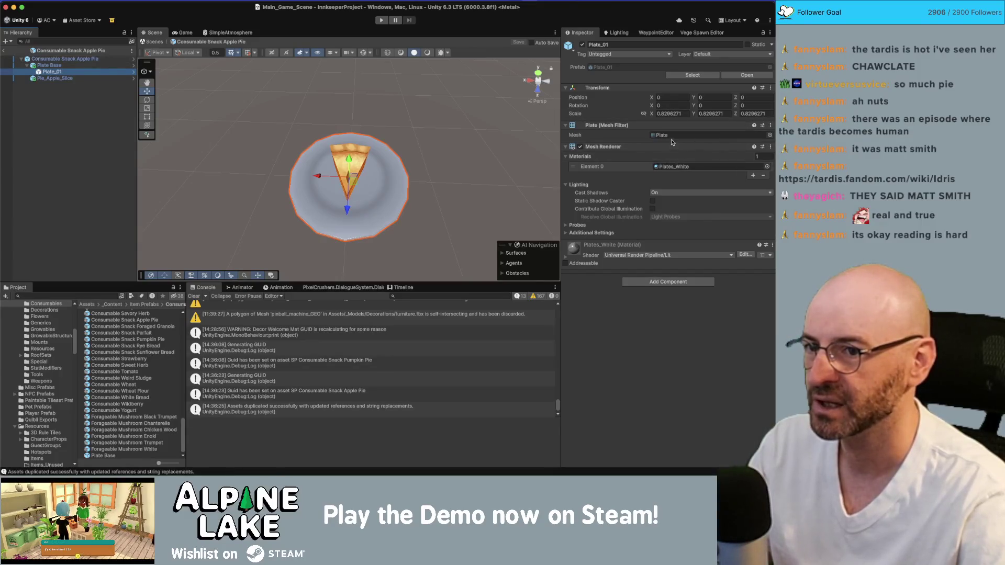
click(670, 136)
click(121, 378)
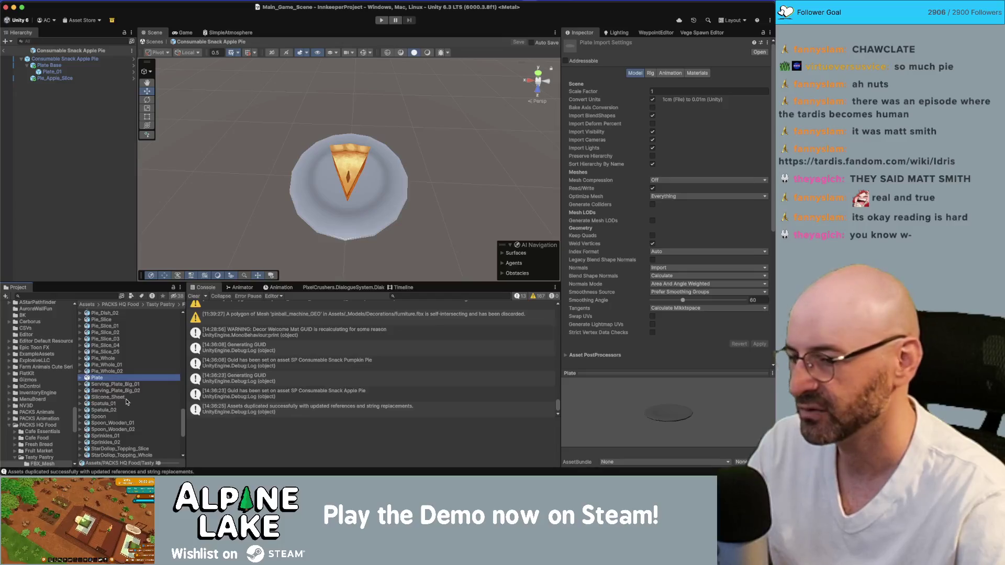
mouse_move(445, 167)
mouse_down()
mouse_move(446, 86)
mouse_move(393, 190)
mouse_up()
click(394, 190)
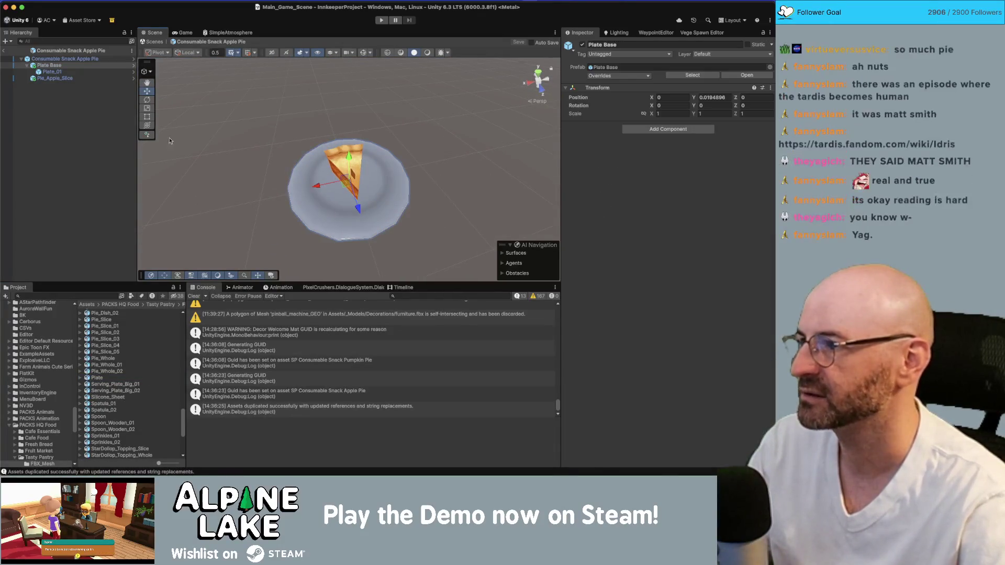
Collapse Plate Base and shrink the plate, trying an X scale of 0.6
click(53, 72)
click(55, 66)
key(Left)
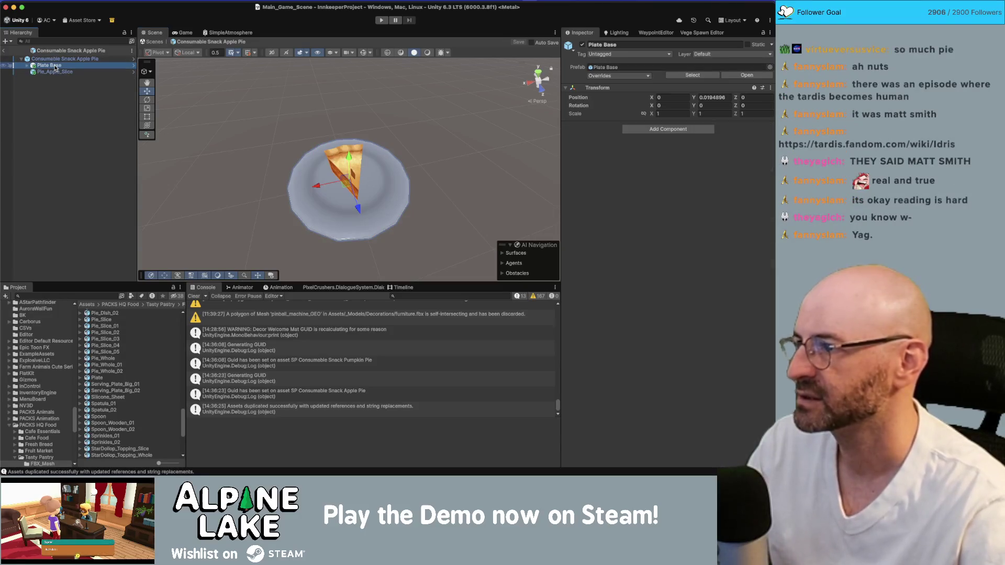
key(r)
mouse_move(349, 181)
mouse_down()
mouse_move(335, 195)
mouse_move(295, 70)
mouse_move(316, 70)
mouse_up()
click(754, 113)
text(1)
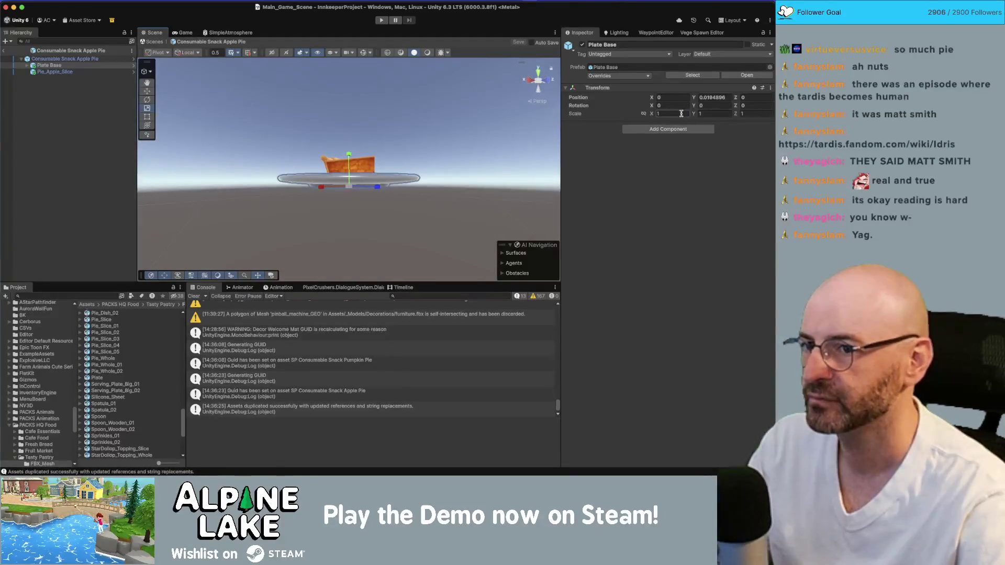
click(672, 113)
text(0.6)
key(Tab)
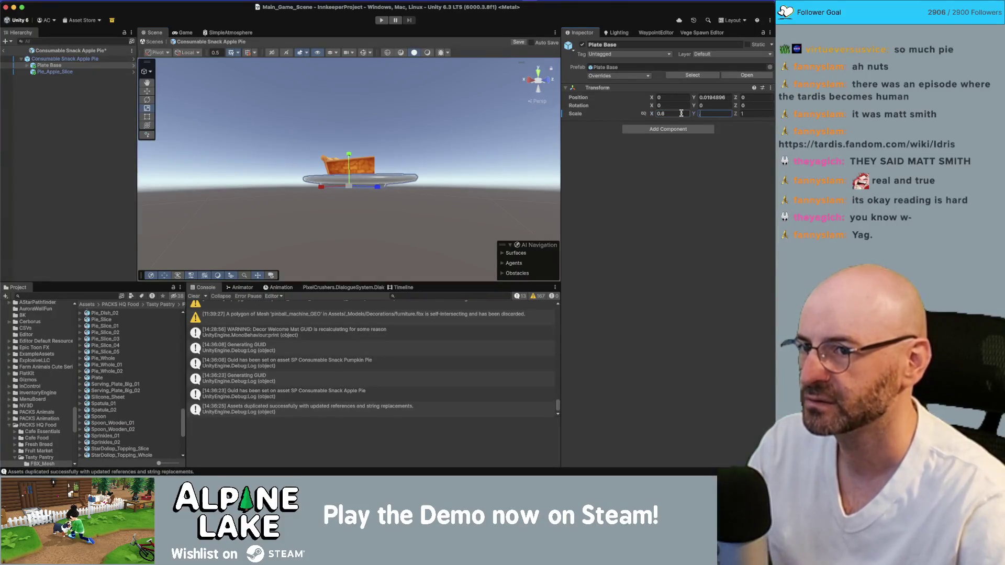
Slide Pie_Apple_Slice slightly back along Z onto the plate
click(381, 136)
mouse_move(381, 136)
alt+mouse_down()
mouse_move(284, 237)
mouse_move(273, 109)
mouse_move(262, 97)
mouse_move(340, 148)
alt+mouse_up()
click(327, 162)
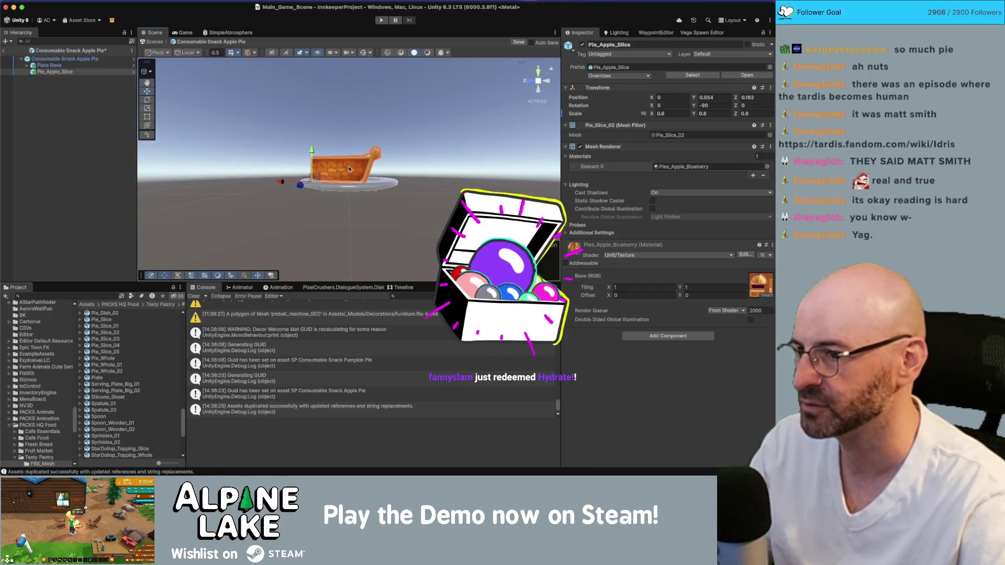
mouse_move(300, 184)
mouse_down()
mouse_move(289, 187)
mouse_move(289, 225)
mouse_up()
click(289, 187)
Set Plate Base scale X and Z to 0.75 and check the plated pie
click(373, 207)
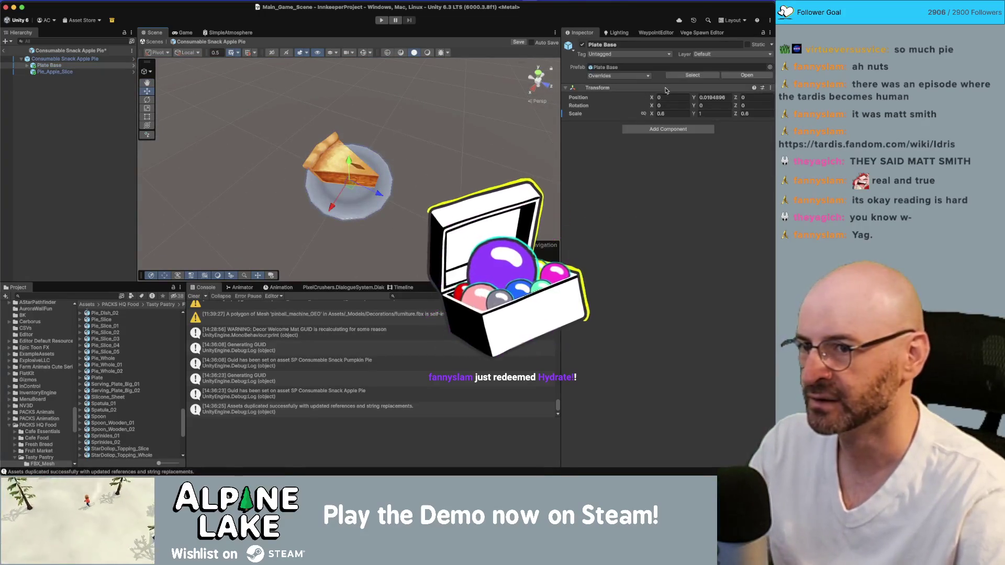
click(676, 114)
text(.75)
key(Tab)
key(Tab)
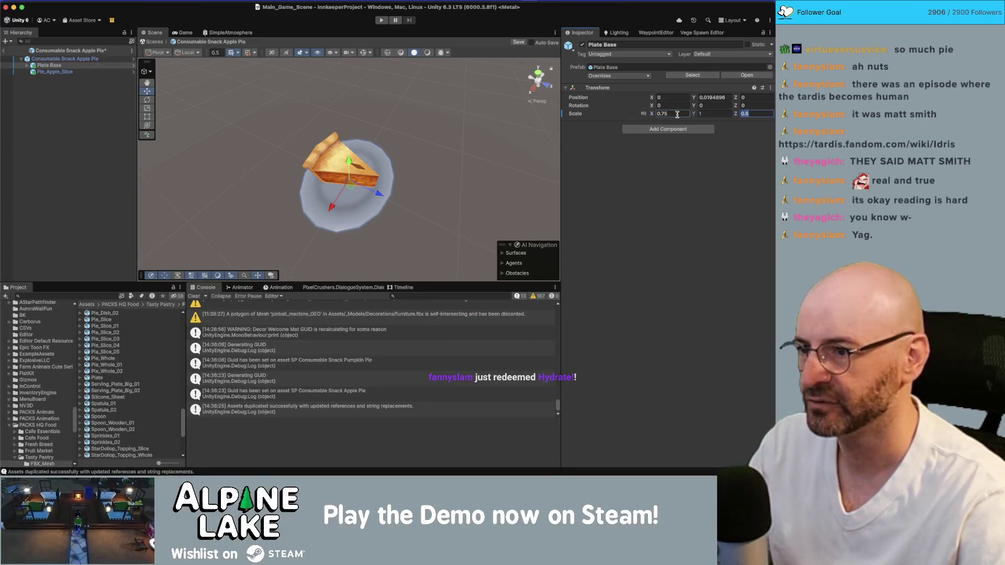
text(.75)
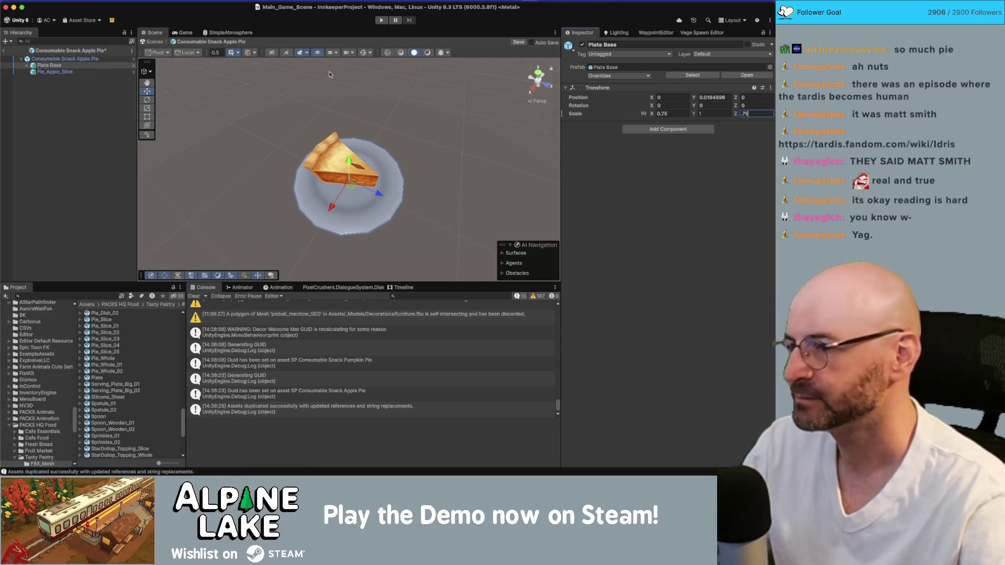
click(431, 135)
mouse_move(431, 135)
mouse_down()
mouse_move(470, 142)
mouse_move(358, 117)
mouse_move(320, 127)
mouse_move(334, 123)
mouse_up()
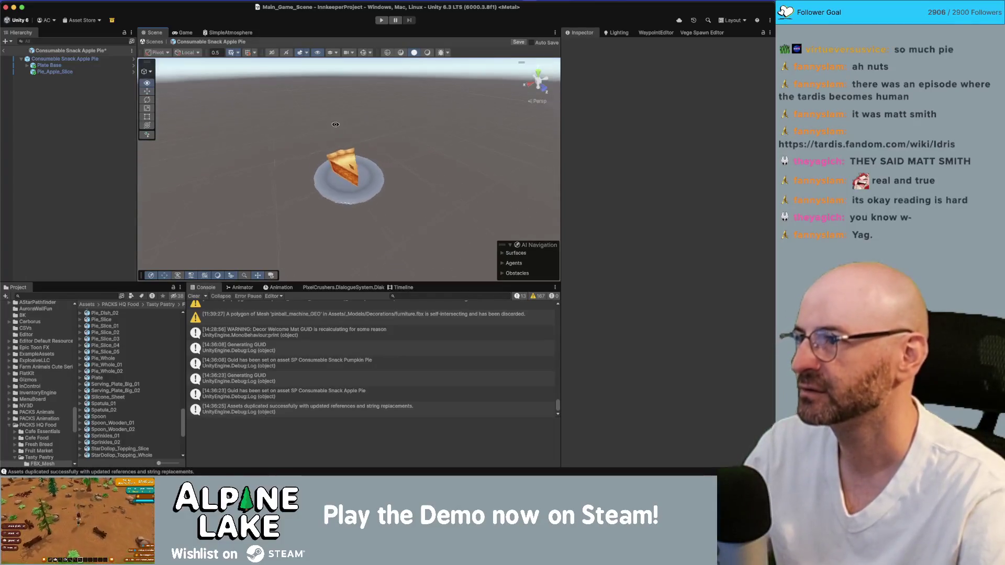
click(73, 65)
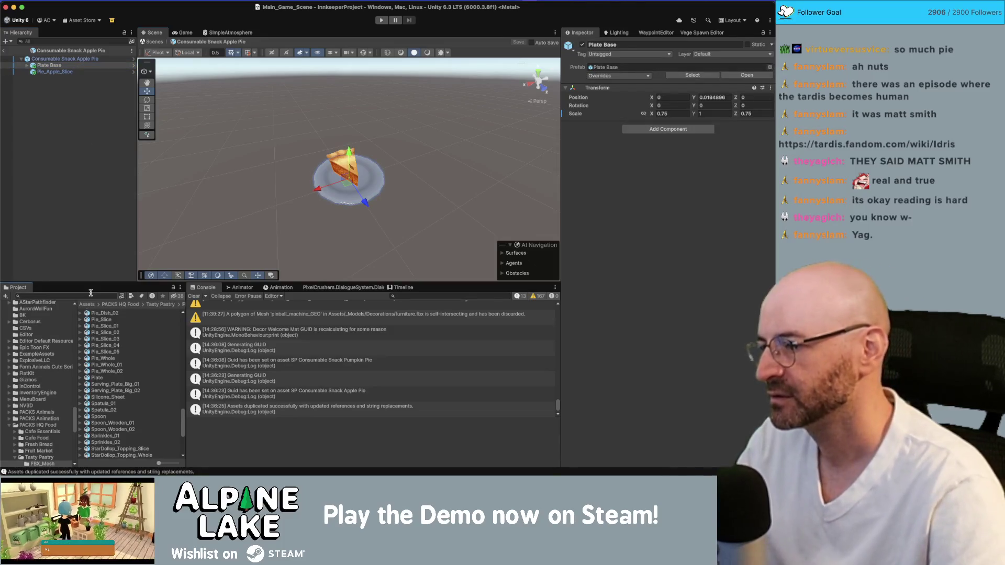
Open the Consumable Snack Pumpkin Pie prefab and scale its Plate Base to 0.75
text(pumpkin pie)
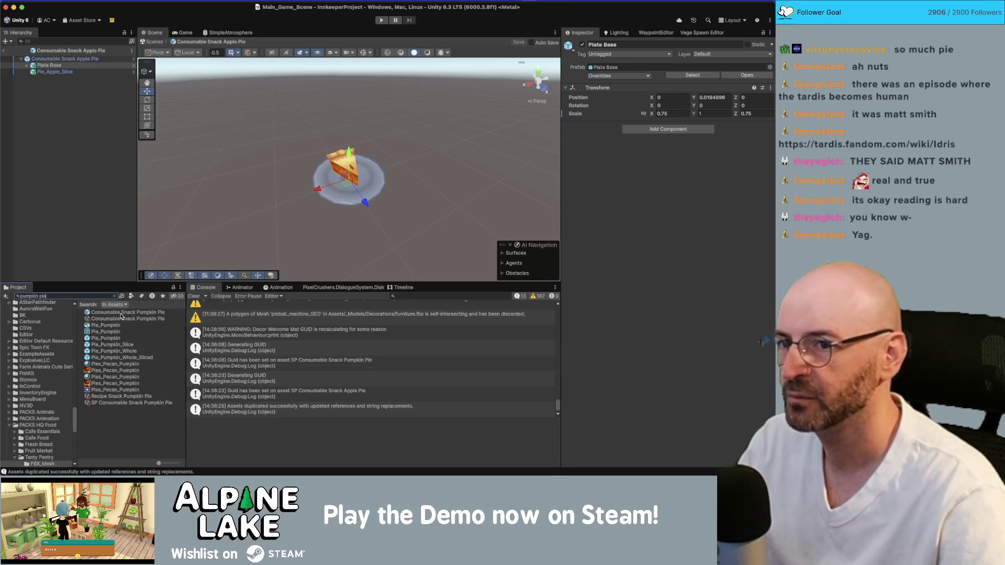
double_click(121, 314)
click(68, 66)
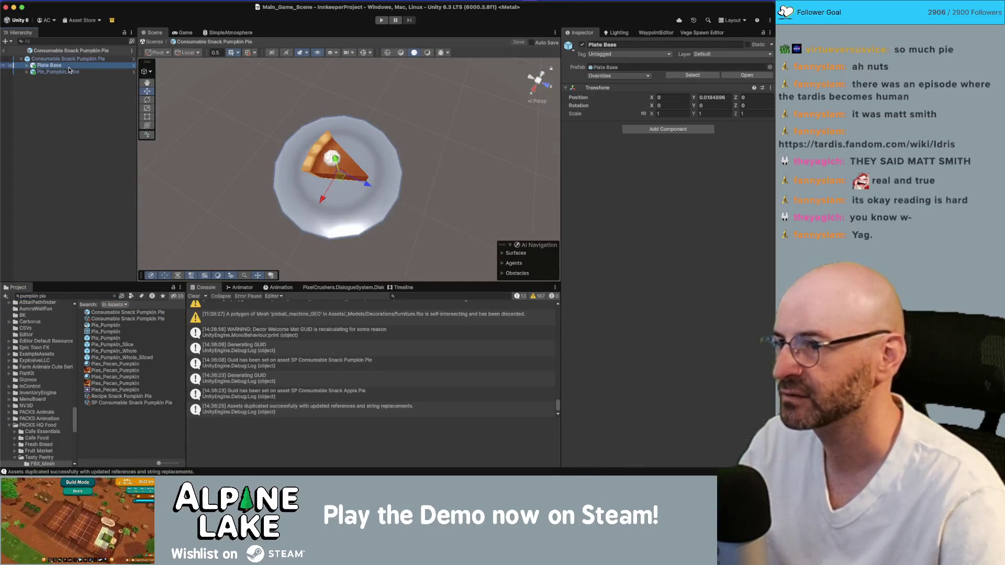
click(666, 113)
text(0.75)
key(Tab)
key(Tab)
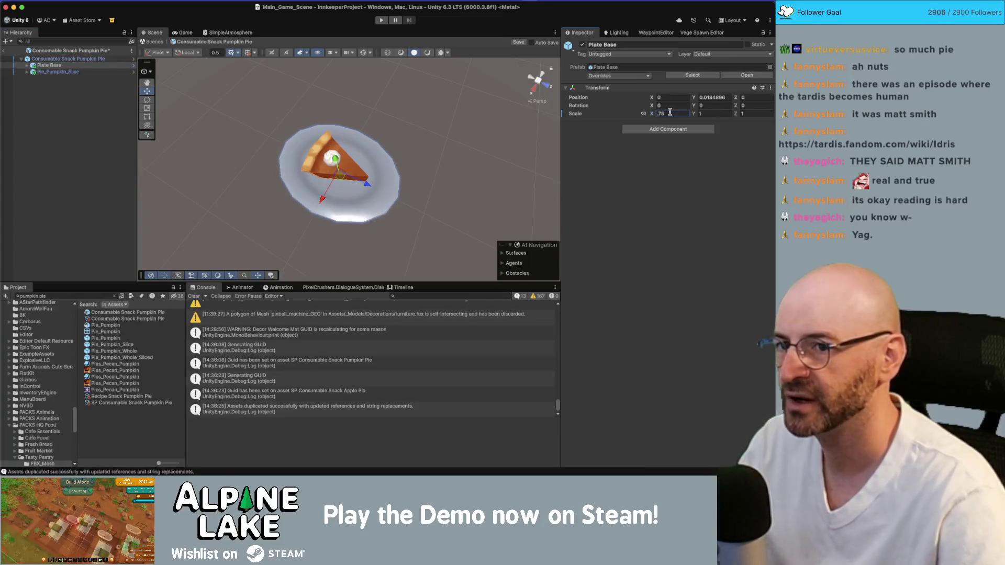
Check the pumpkin slice on the smaller plate and save the prefab
click(366, 105)
mouse_move(366, 104)
mouse_down()
mouse_move(344, 141)
mouse_move(381, 171)
mouse_move(284, 136)
mouse_move(404, 102)
mouse_up()
click(343, 150)
click(356, 157)
key(super+s)
mouse_move(307, 123)
mouse_down()
mouse_move(418, 138)
mouse_move(367, 173)
mouse_move(173, 167)
mouse_move(146, 84)
mouse_move(232, 48)
mouse_up()
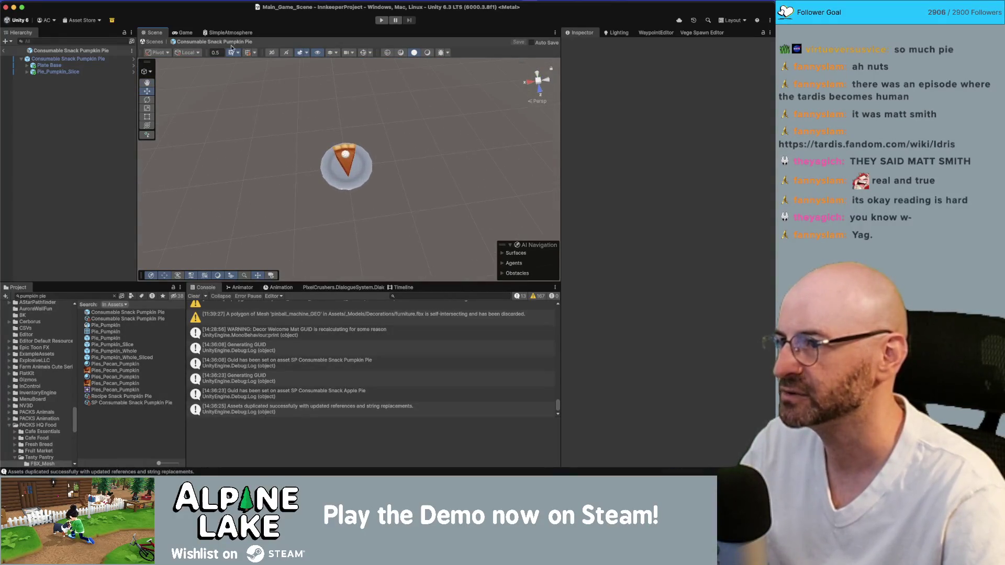
drag(251, 104, 272, 136)
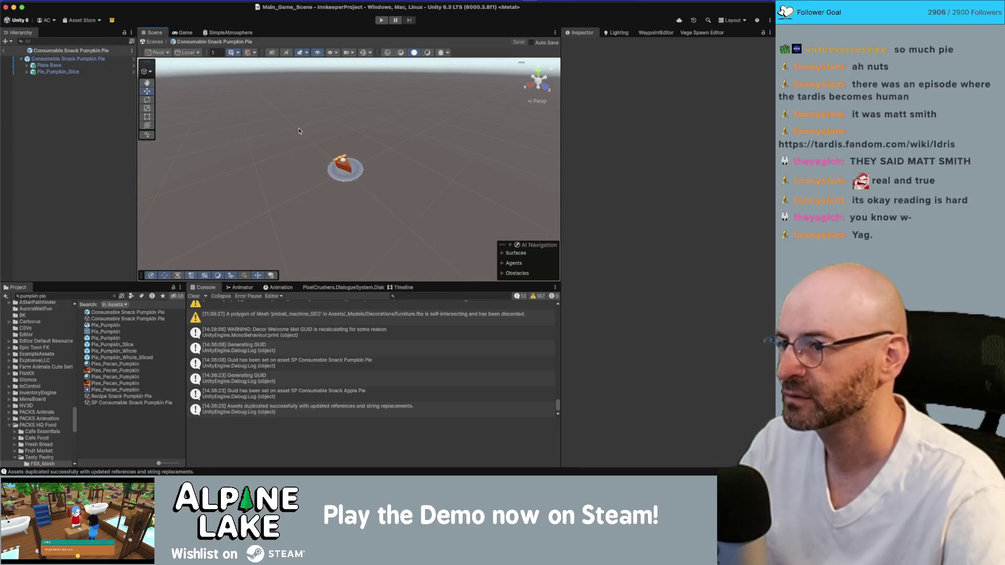
drag(336, 132, 385, 114)
Exit Prefab Mode to the main scene, check the trailer notes, and search 'apple pie'
click(4, 51)
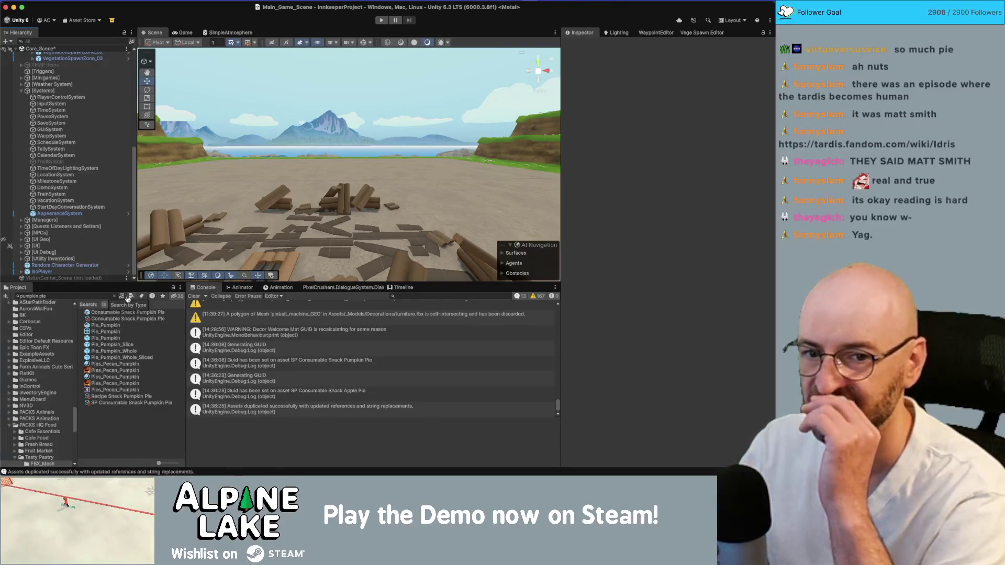
key(super+Tab)
scroll(63, 157, up, 5)
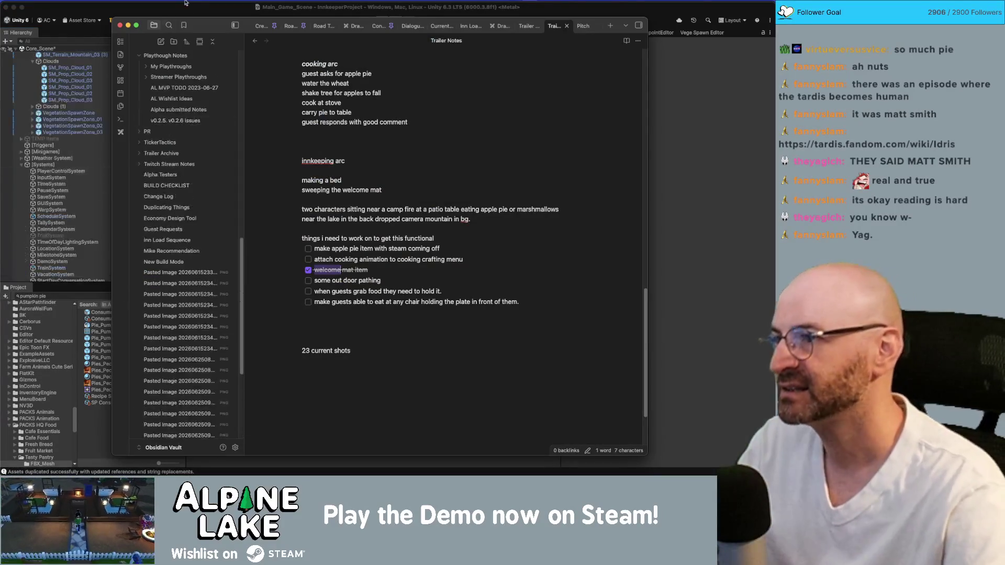
click(189, 9)
click(99, 295)
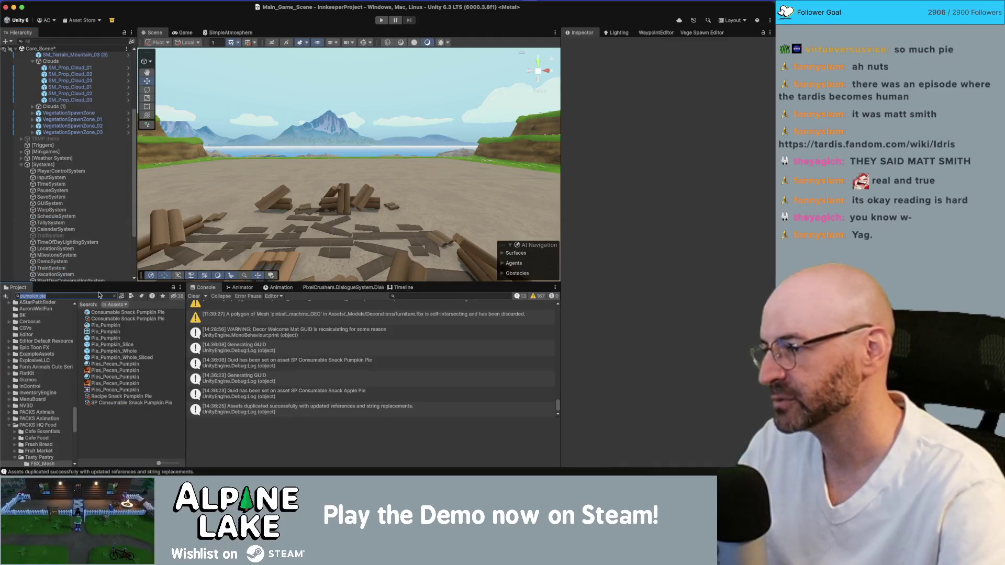
text(pple pie)
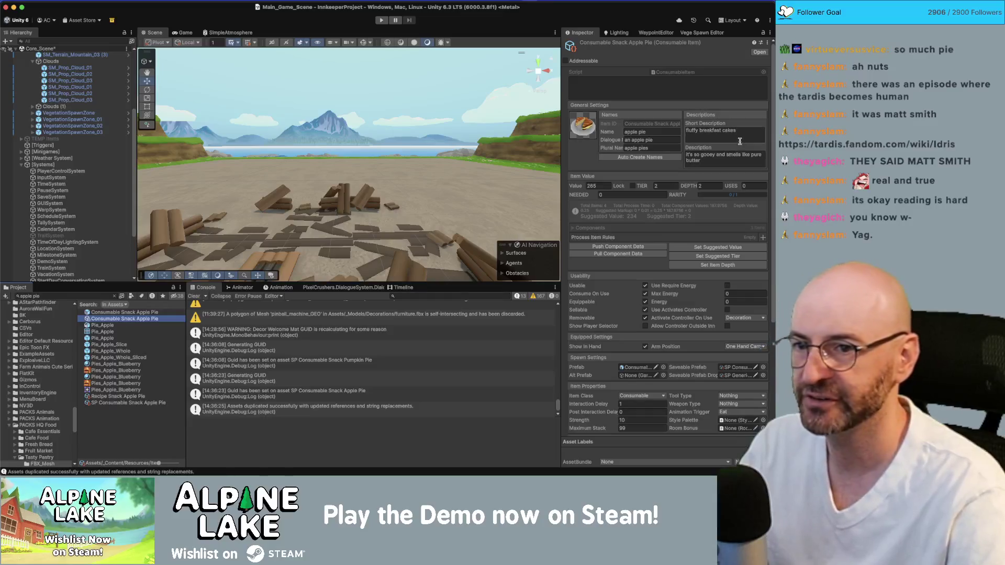
Select all of the apple pie item's old 'so gooey' description text
click(736, 162)
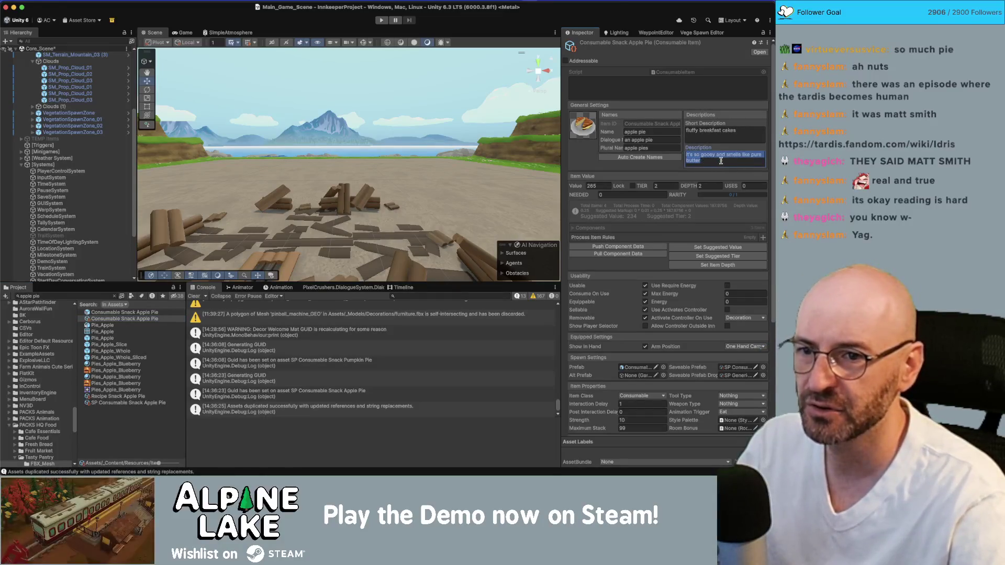
click(730, 160)
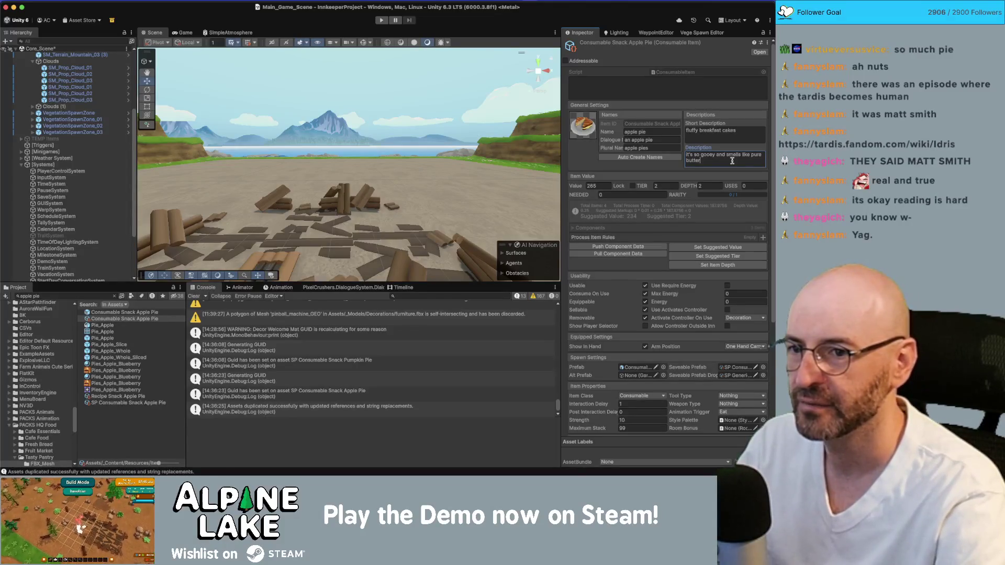
key(super+a)
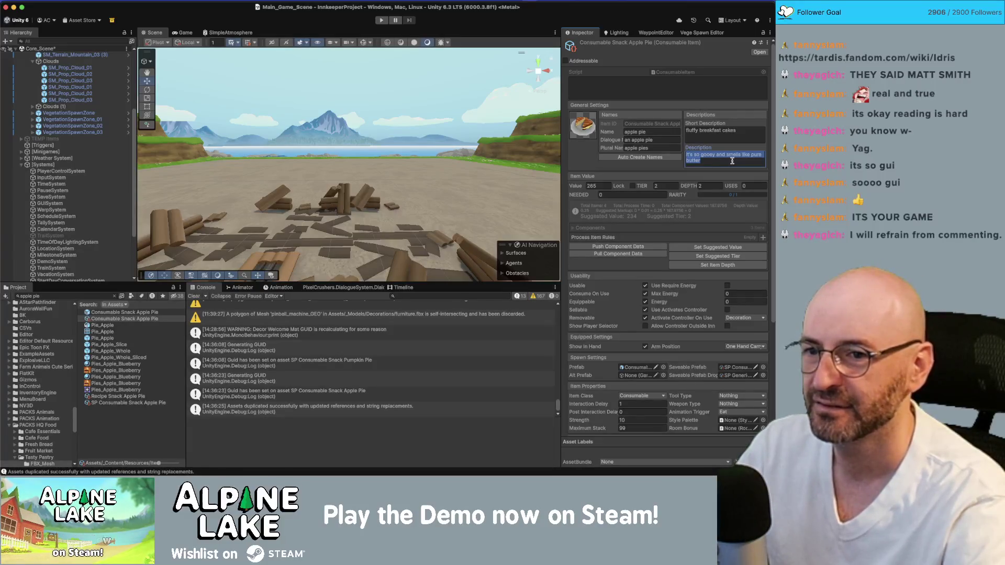
Replace the apple pie description with 'like a little slice of home'
text(a)
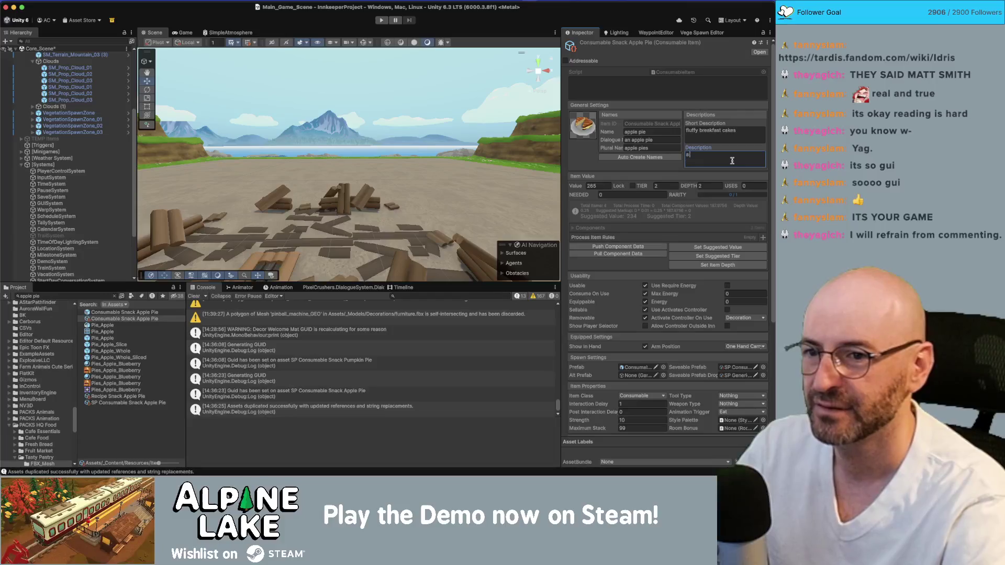
key(BackSpace)
key(BackSpace)
key(BackSpace)
text(like a little slice of home)
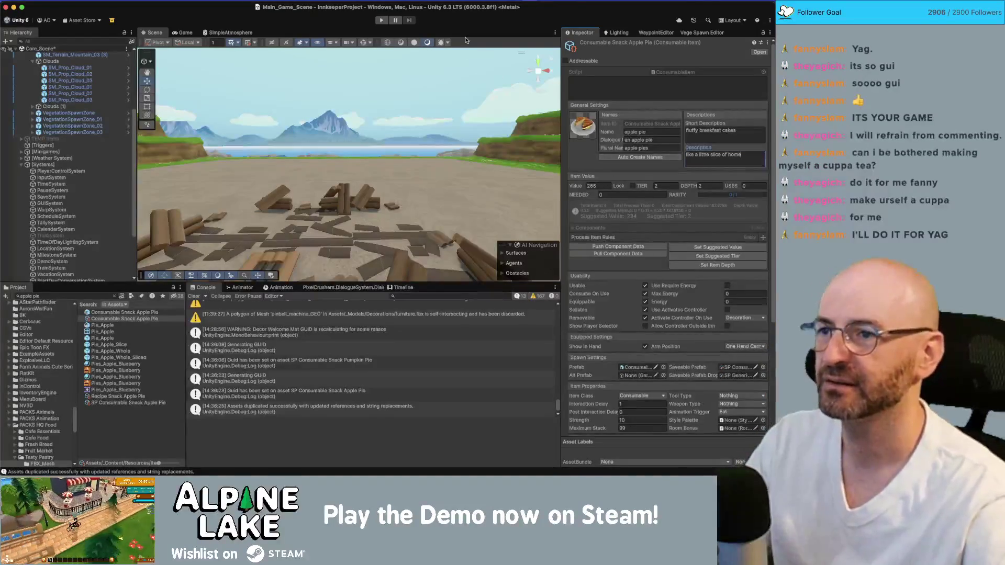
drag(488, 53, 452, 156)
key(w)
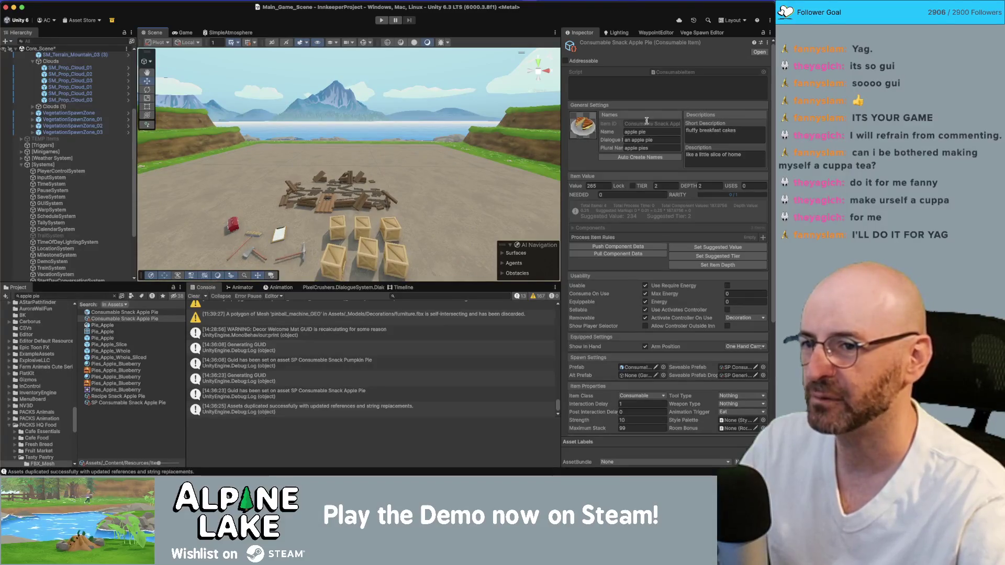
Save the main scene and open Item_Screenshot_Scene from a 'screen shot item' Project search
key(super+s)
click(51, 296)
text(screen shot item)
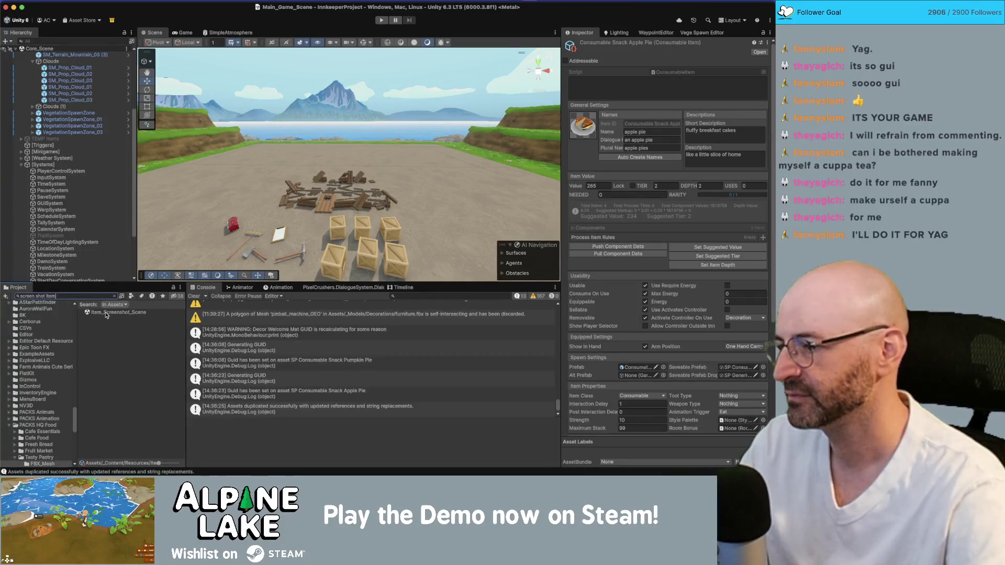
click(107, 313)
double_click(106, 314)
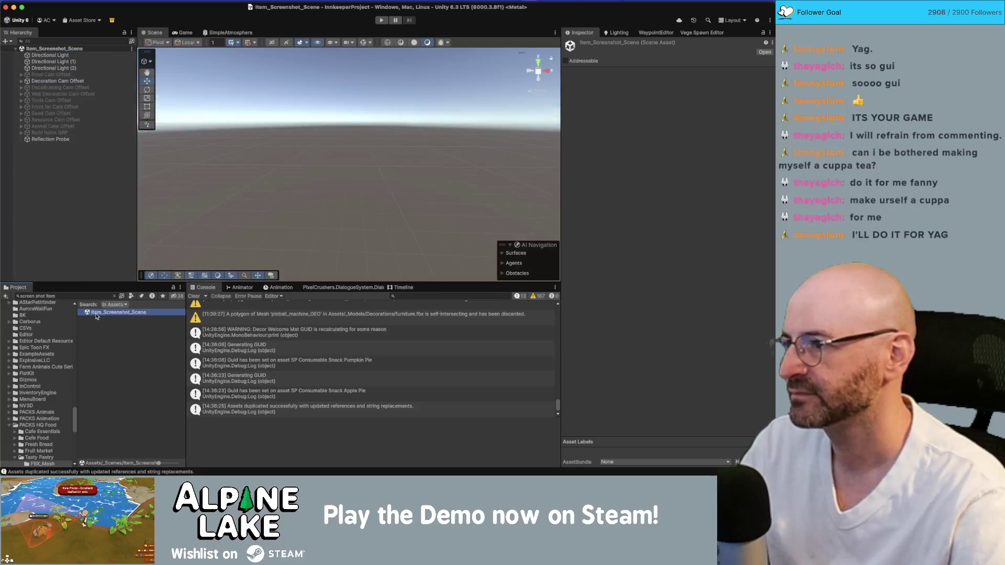
Activate the Food Cam Offset rig and expand its captured food group
click(55, 76)
click(56, 81)
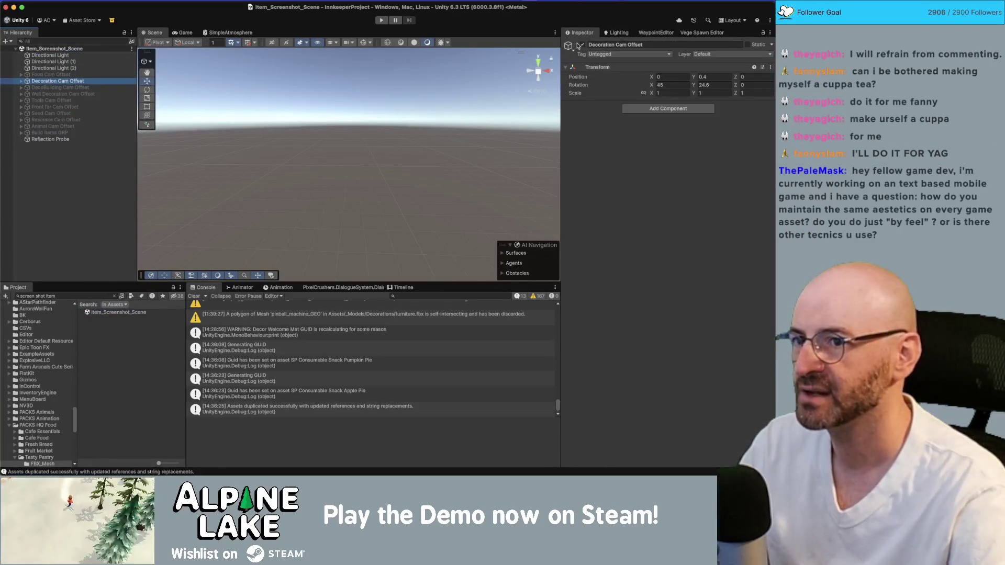
key(Up)
click(583, 45)
click(20, 76)
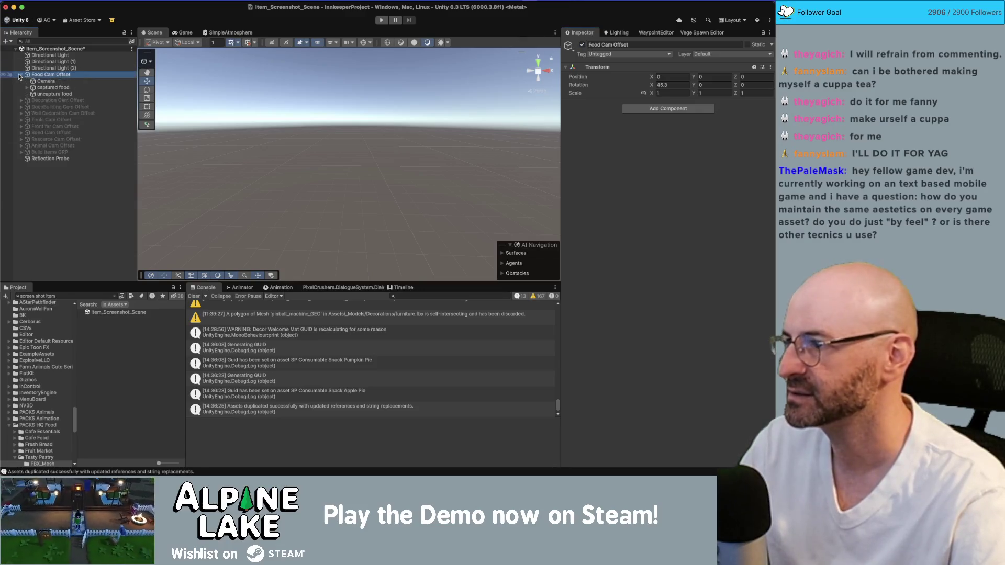
click(23, 88)
click(26, 88)
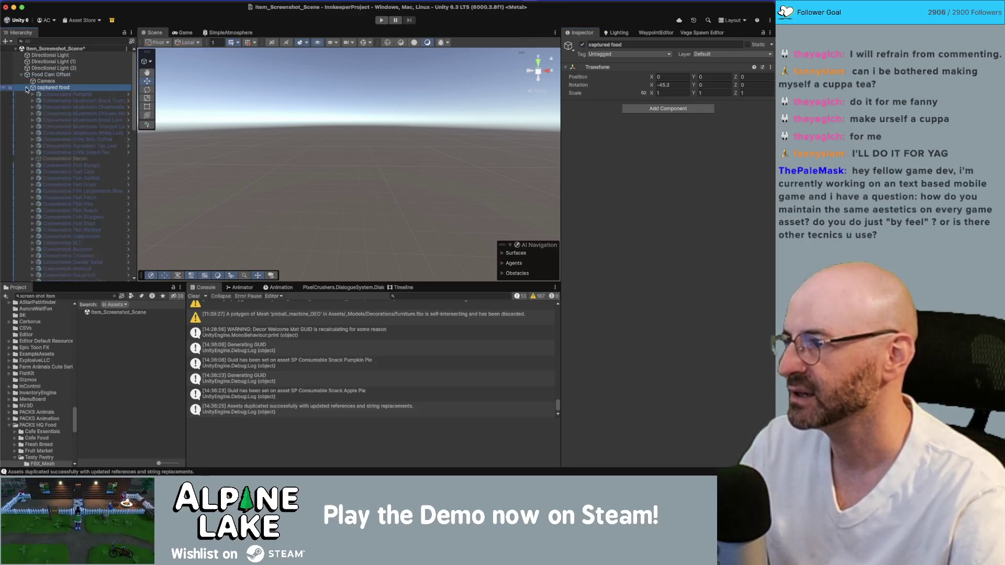
click(60, 94)
Filter the Hierarchy for 'pie', then 'pumpkin', then clear the filter
click(89, 41)
text(pie)
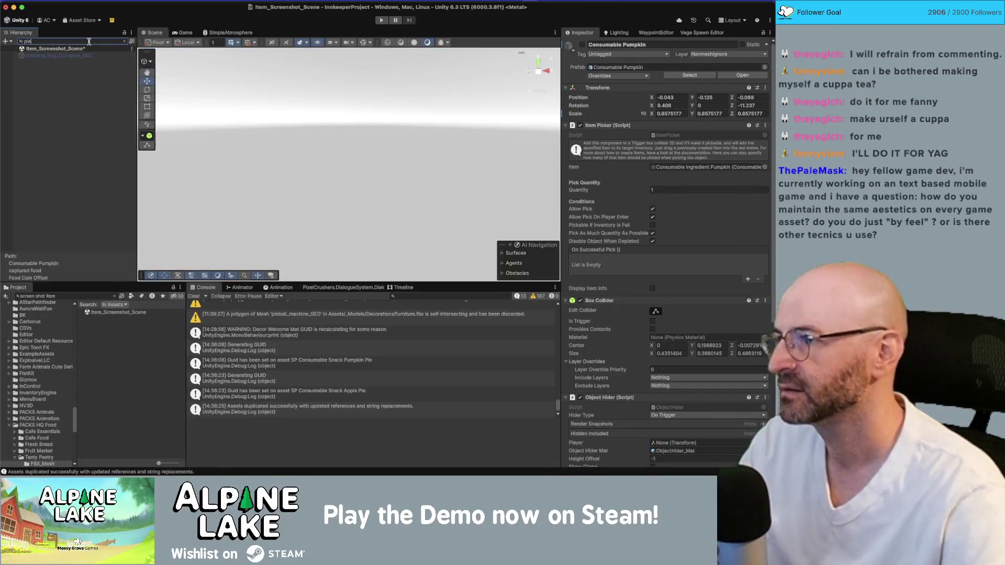
key(BackSpace)
key(BackSpace)
key(BackSpace)
text(pu)
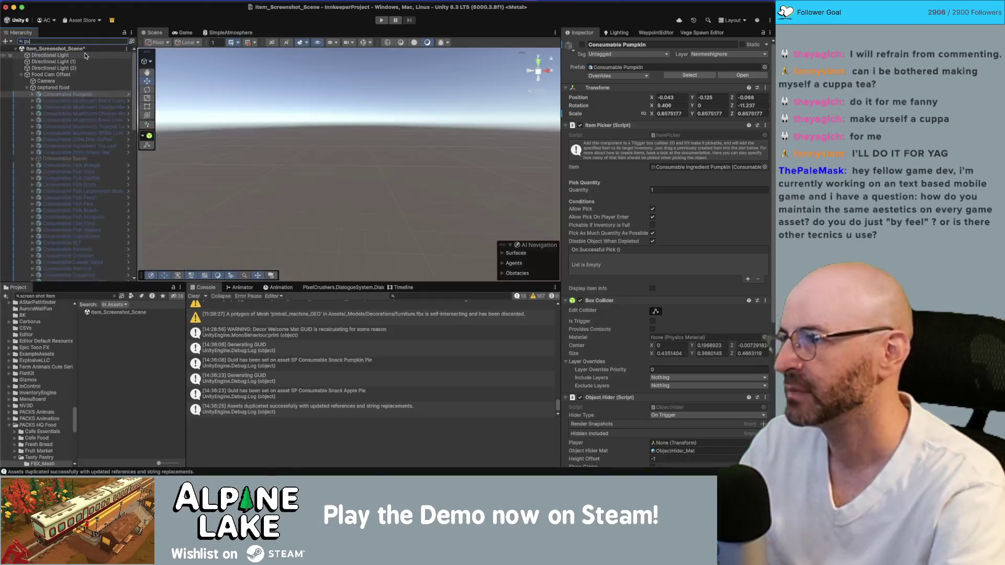
text(mpkin)
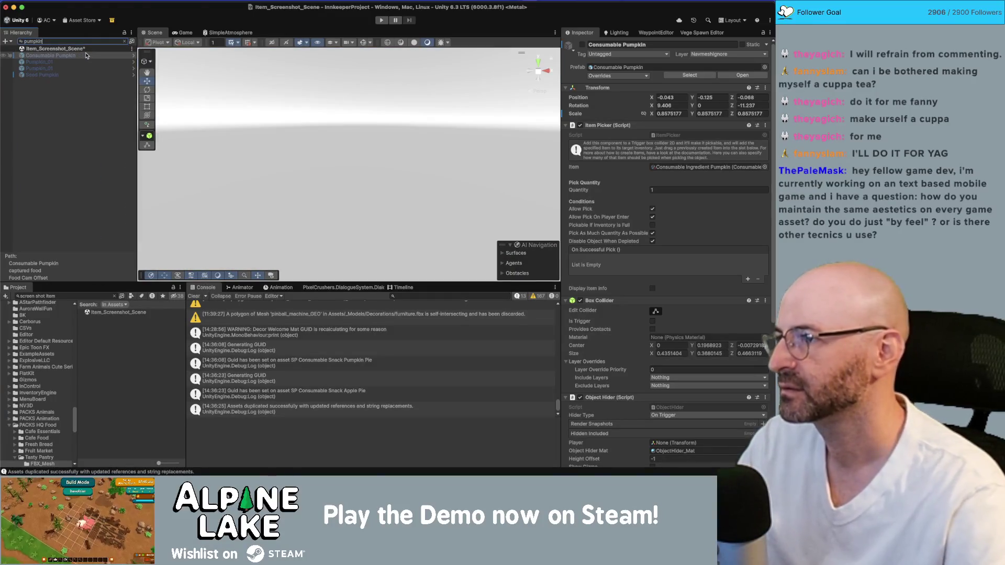
click(125, 42)
scroll(79, 157, down, 5)
scroll(99, 107, down, 8)
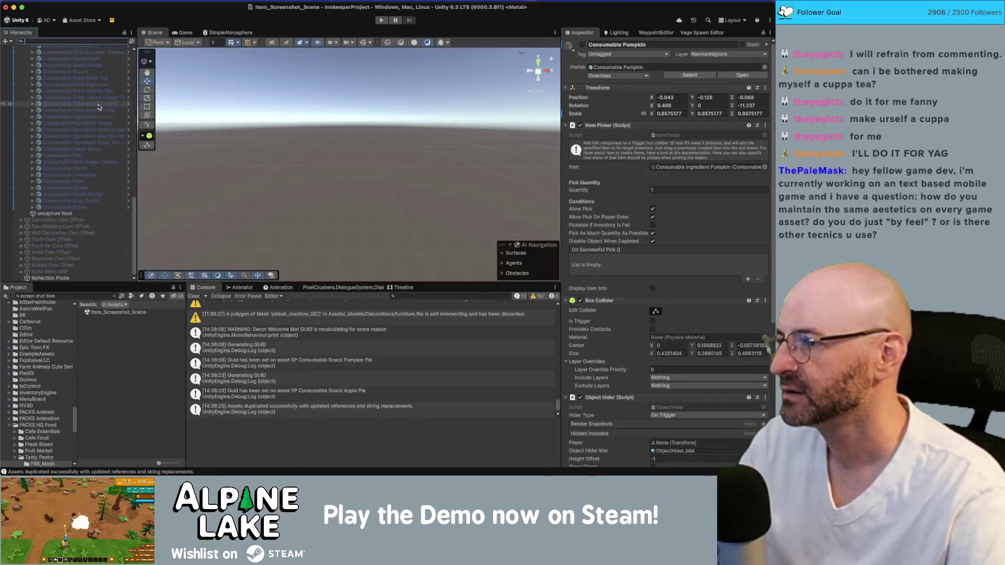
Frame the Consumable Meat Bagel in the Scene view and view it from above
click(94, 203)
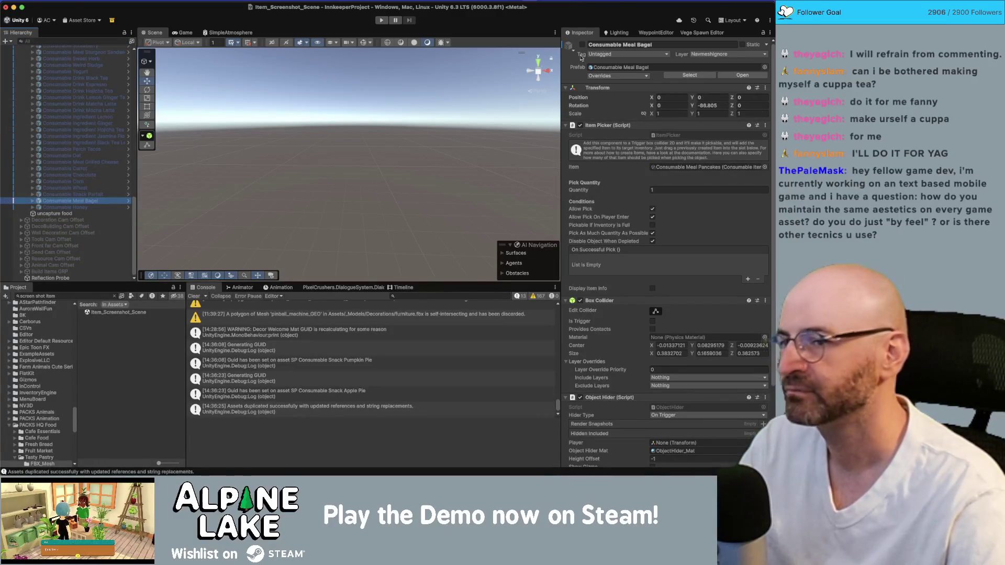
key(f)
alt+drag(377, 140, 147, 197)
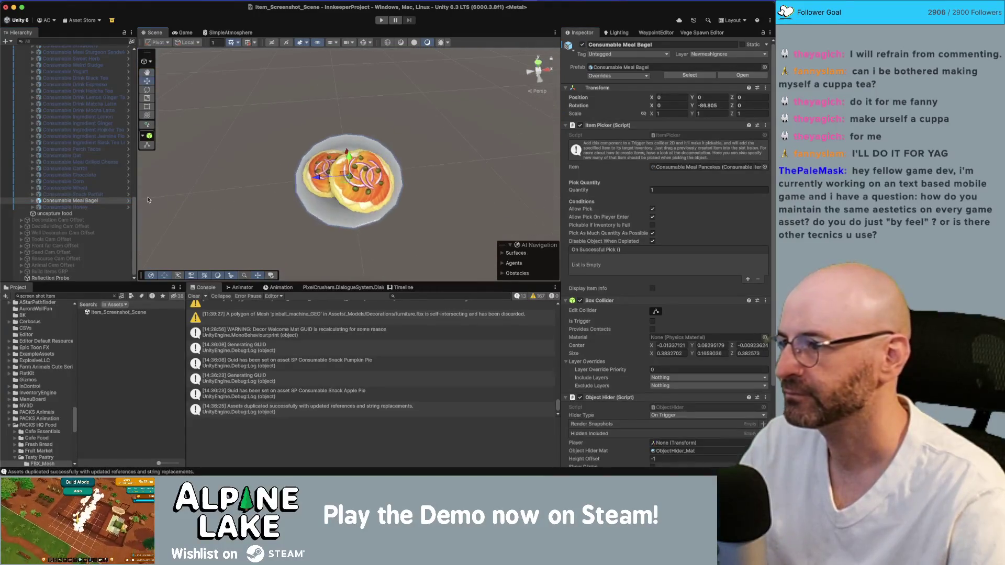
Search the Project for 'snack pie' and drop the Apple Pie and Pumpkin Pie prefabs into the scene
click(77, 297)
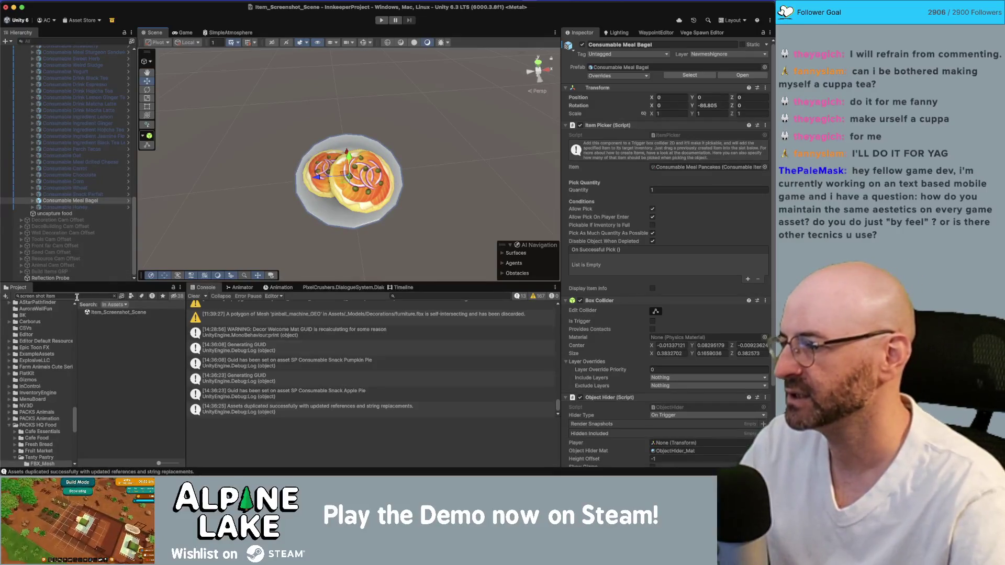
text(sp)
key(BackSpace)
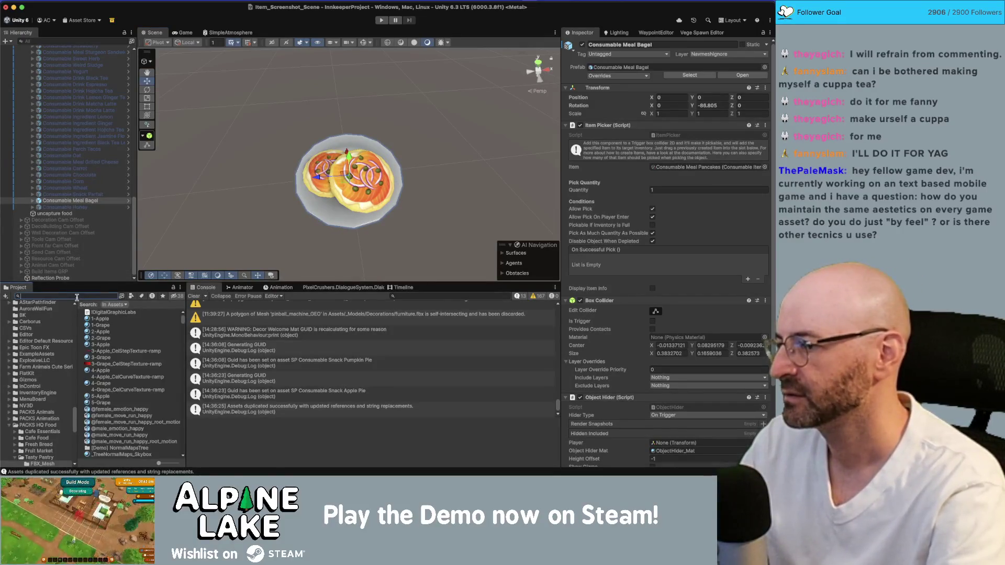
text(nack pie)
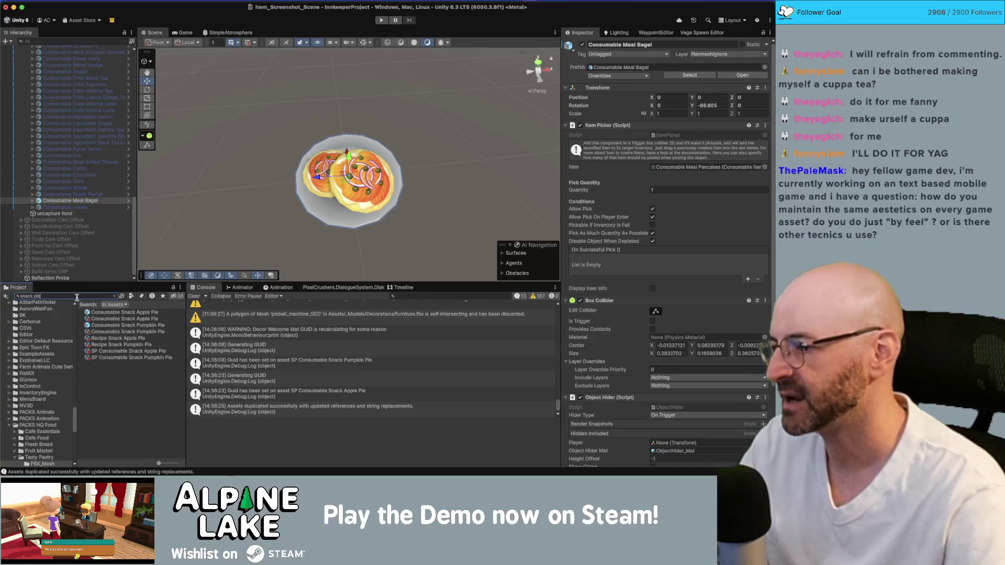
click(103, 313)
super+click(103, 325)
mouse_move(103, 326)
mouse_down()
mouse_move(350, 175)
mouse_move(281, 187)
mouse_up()
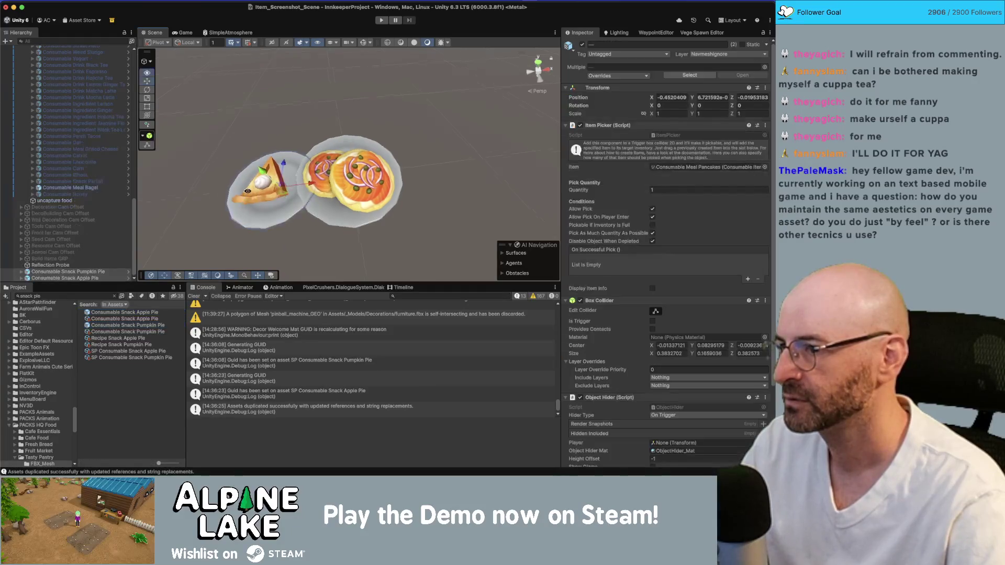
Set both pies' Position to 0, 0, 0 and frame them
key(f)
click(672, 98)
key(Tab)
text(0)
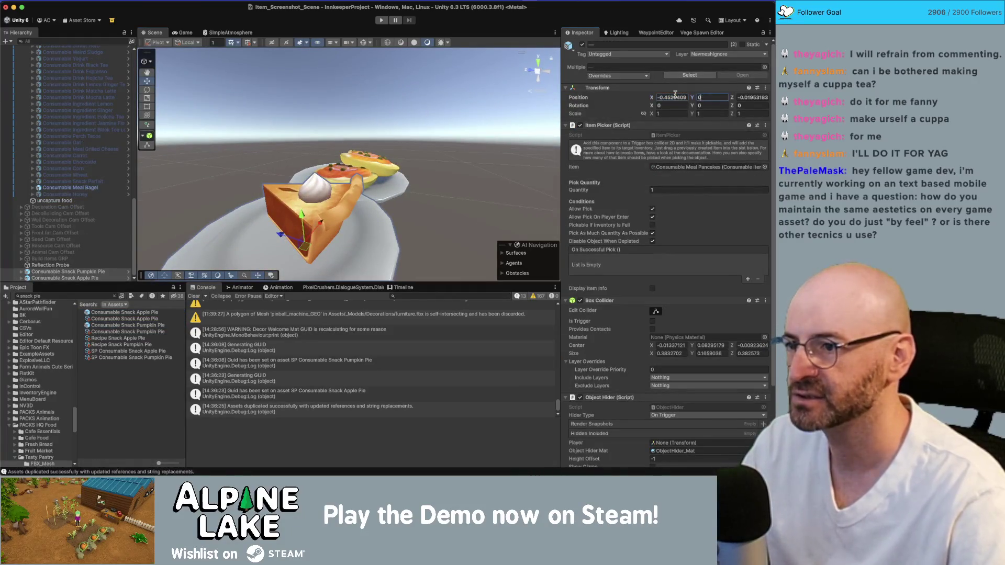
key(Tab)
text(0)
key(shift+Tab)
click(672, 98)
text(0)
key(Return)
key(f)
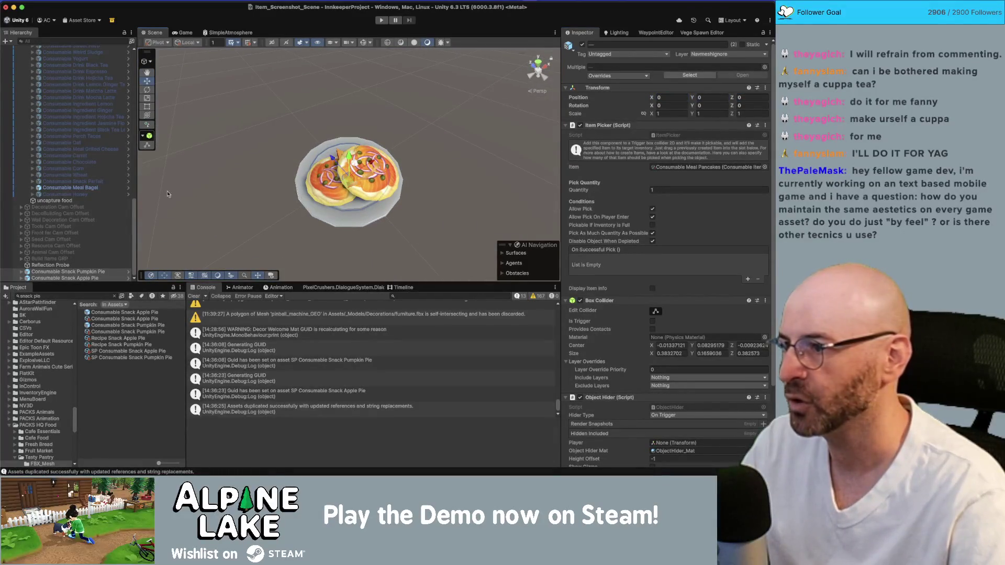
Deactivate the Consumable Meal Bagel and set the Game view aspect to Square Icon (512x512)
click(71, 187)
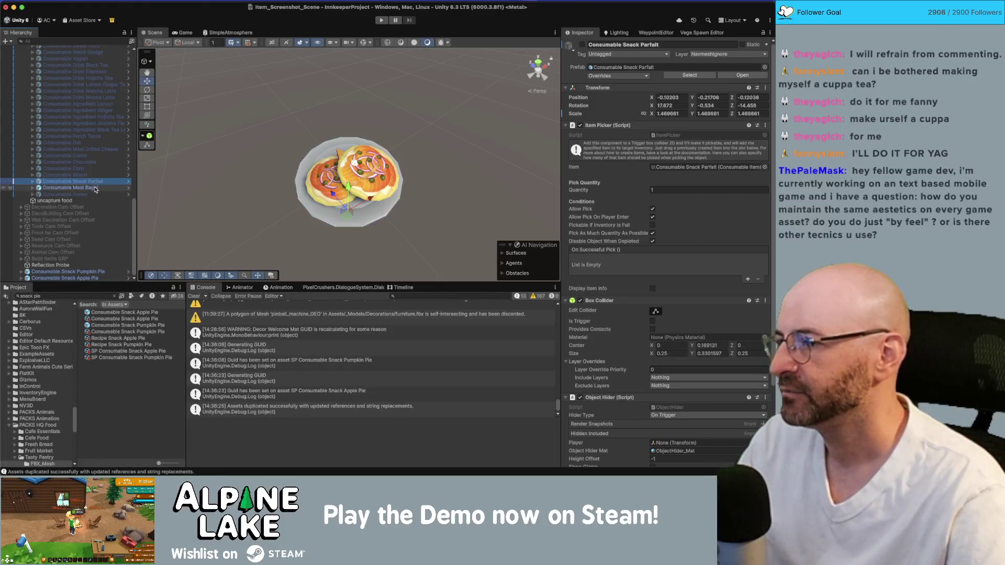
click(583, 45)
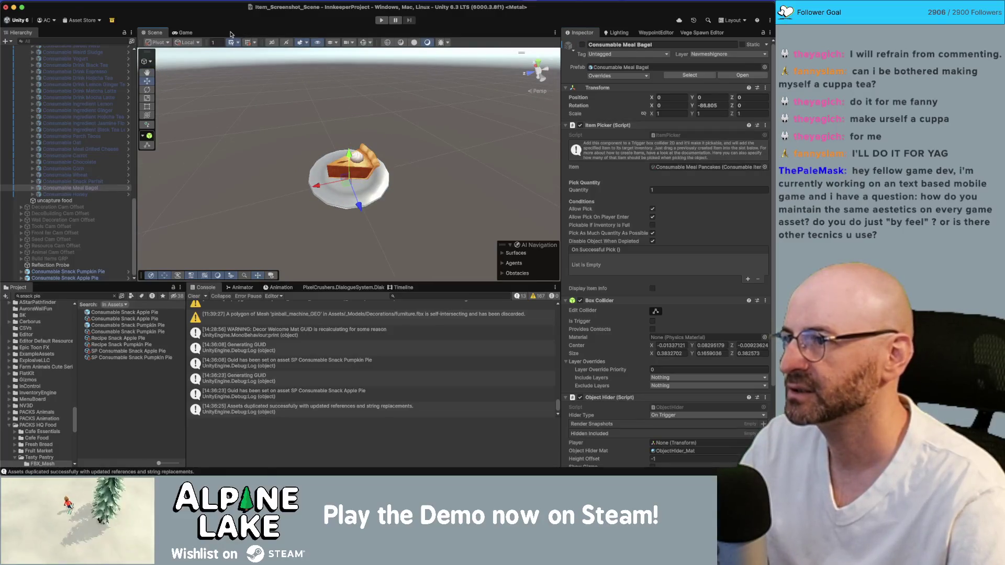
click(187, 34)
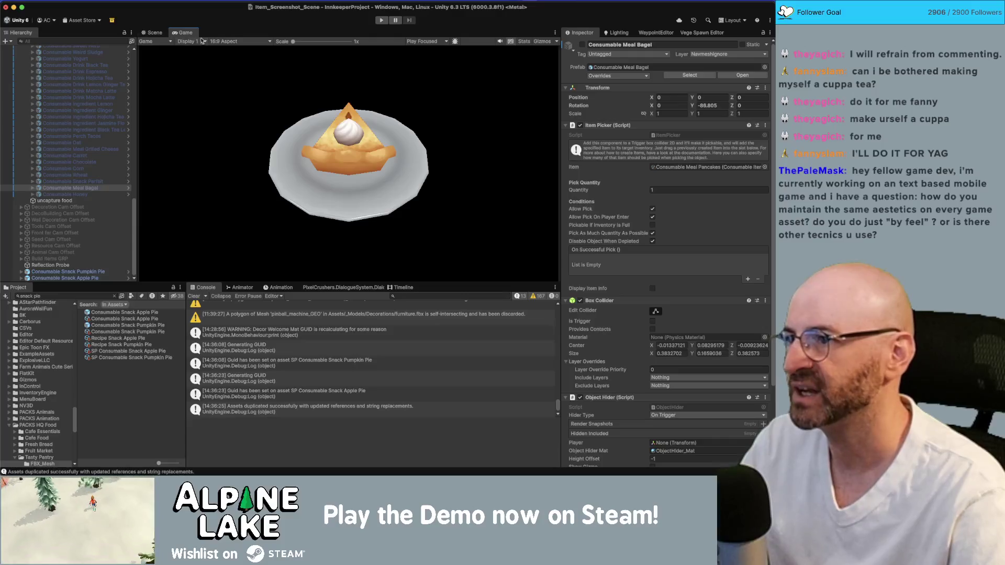
click(233, 42)
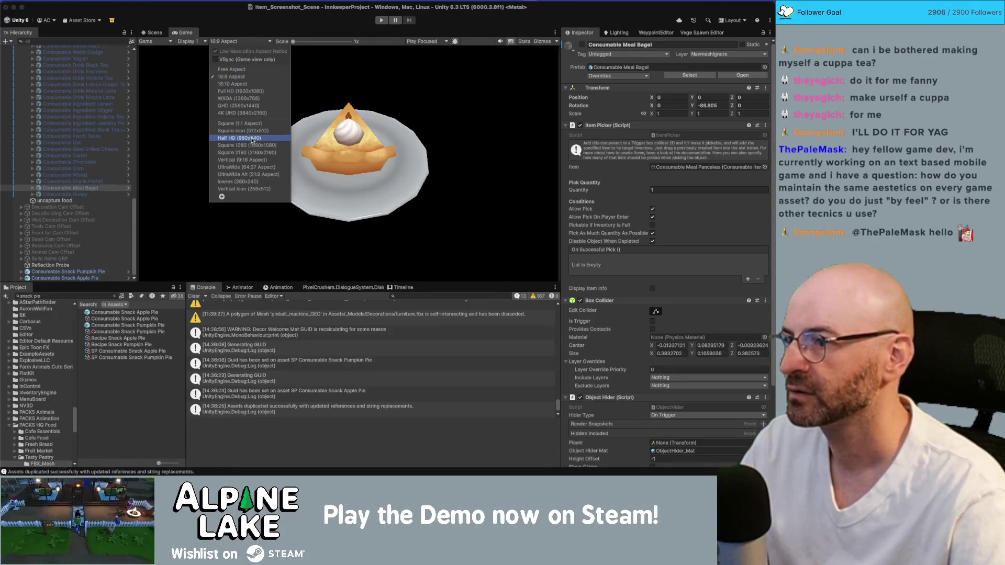
click(250, 131)
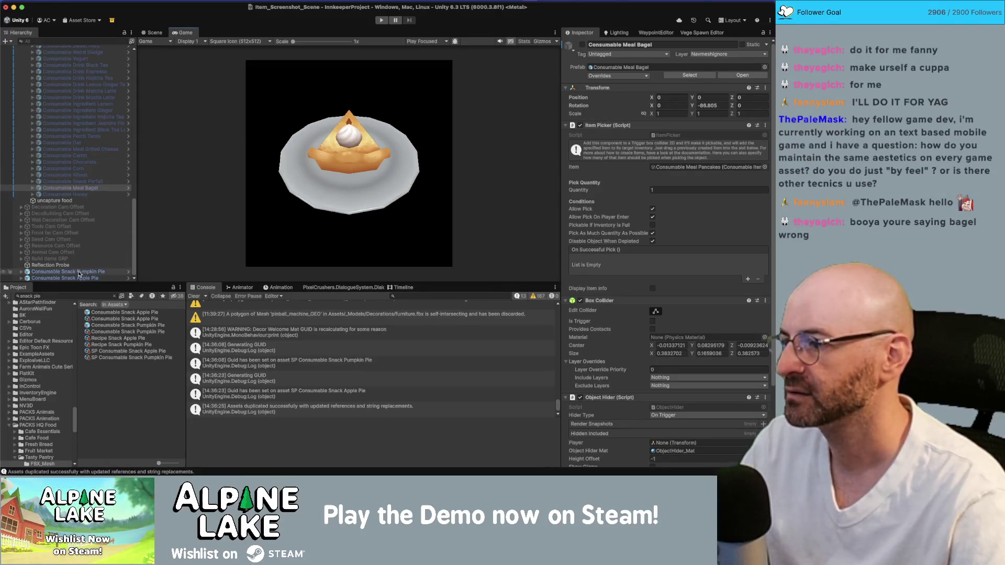
Move both snack pies into the consumable food group and rotate them to Y 146.02
click(79, 273)
shift+click(79, 278)
drag(78, 278, 73, 202)
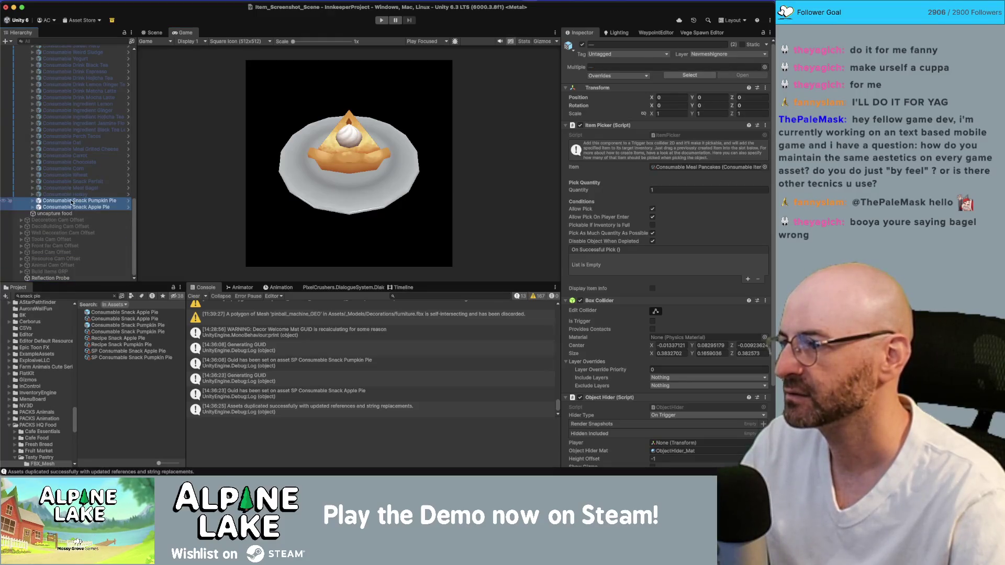
drag(692, 105, 754, 105)
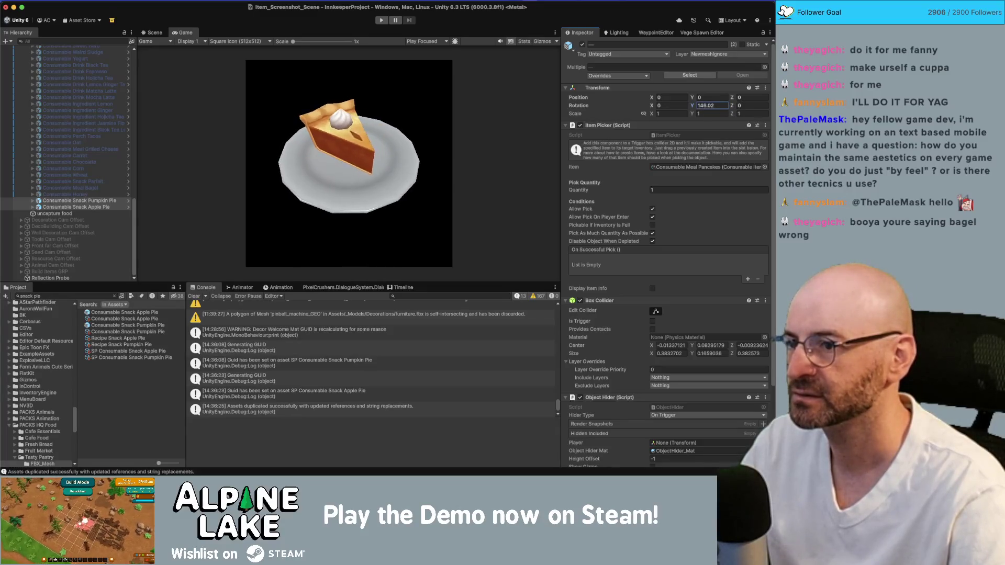
Expand both pies and shift their slice children to Z 0.15
click(39, 207)
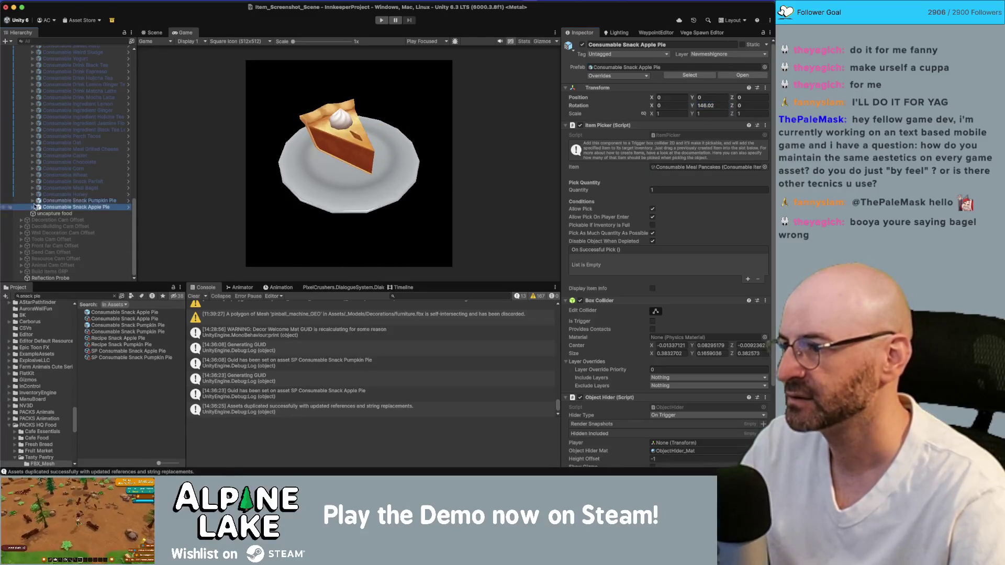
click(33, 201)
click(32, 221)
click(69, 213)
super+click(66, 233)
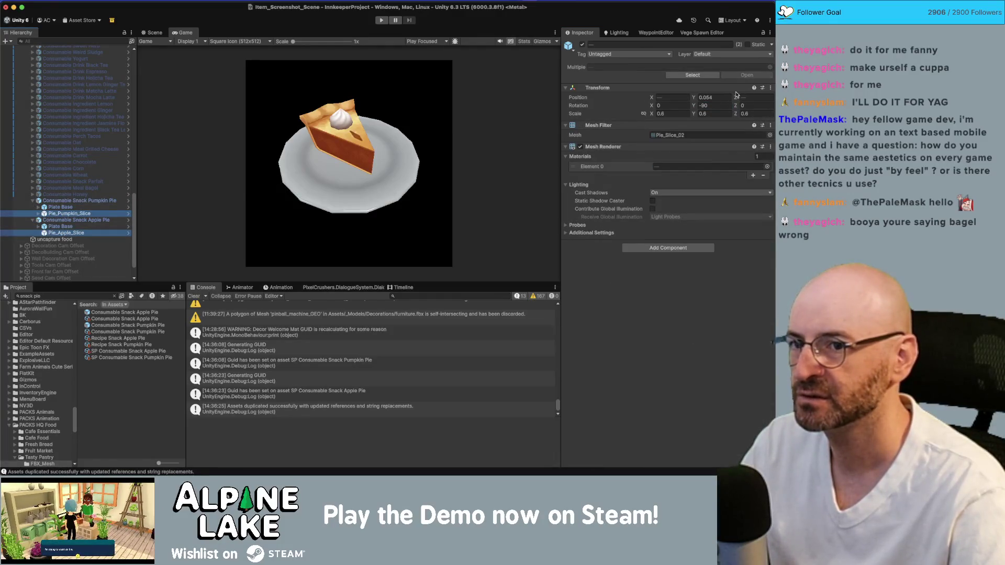
drag(736, 97, 736, 100)
text(0.15)
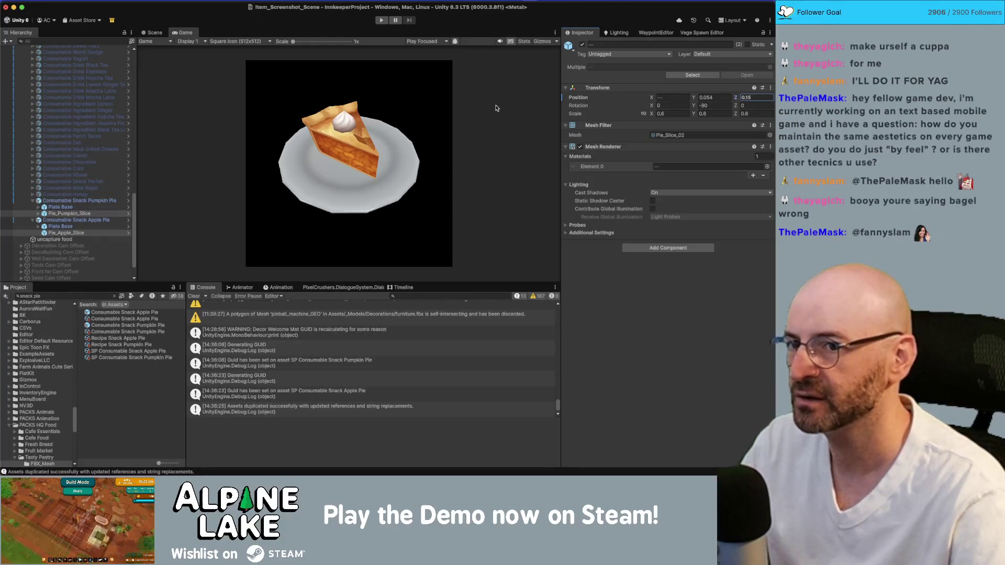
Scale both pie parents uniformly to 1.15
click(78, 201)
super+click(76, 220)
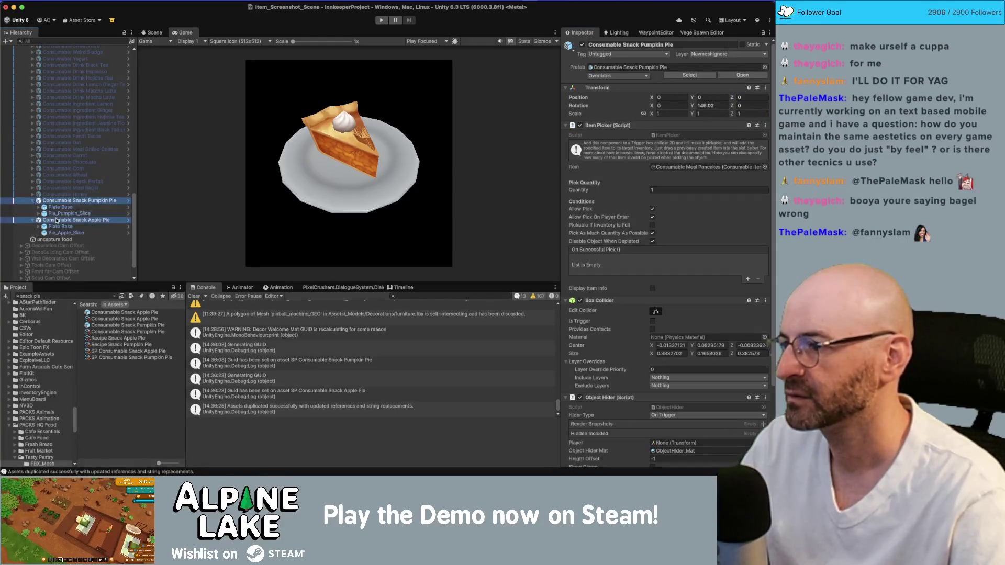
click(644, 114)
drag(652, 116, 654, 117)
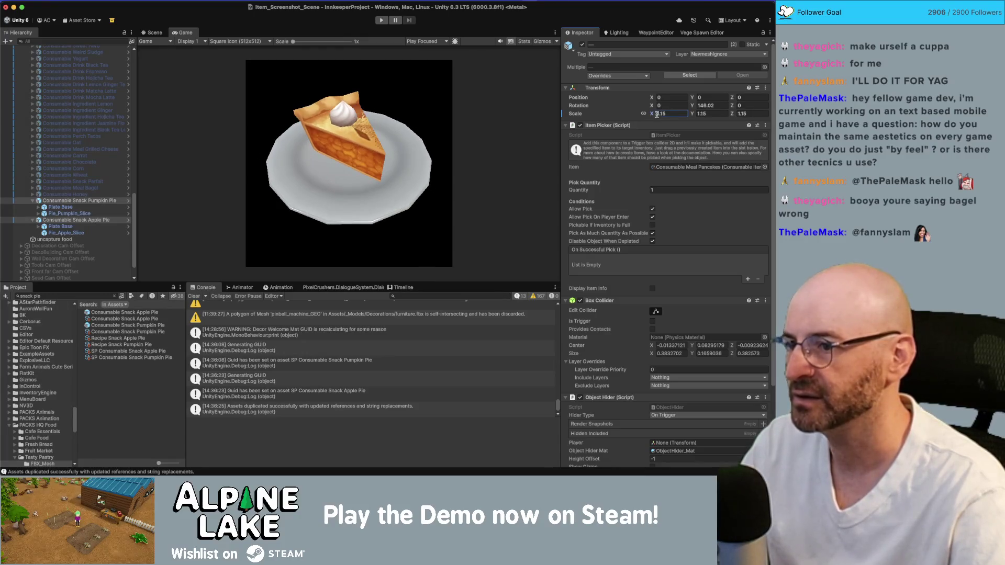
Set both pie slices' Scale to 0.69 and Position Z to 0.18
click(64, 234)
super+click(69, 213)
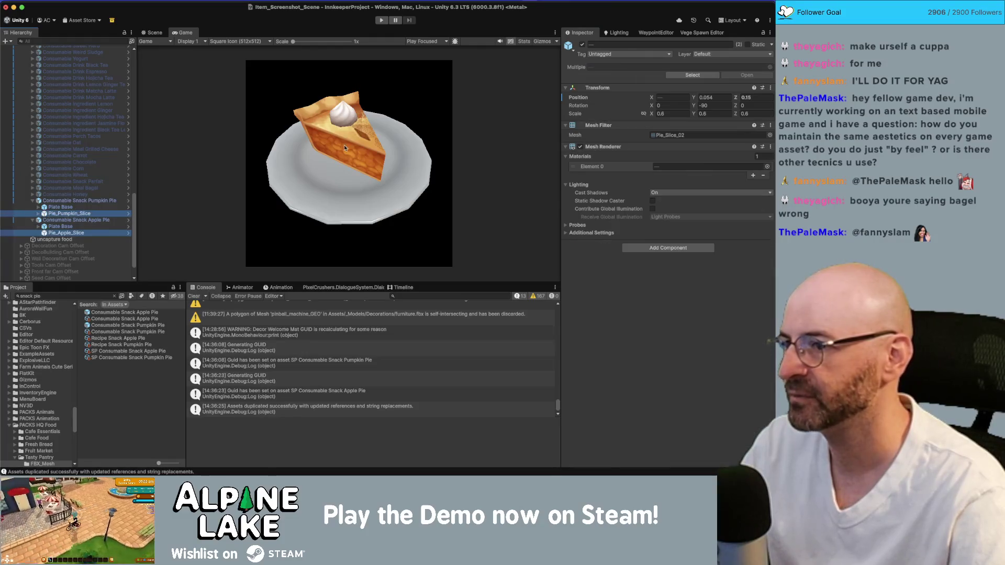
click(659, 114)
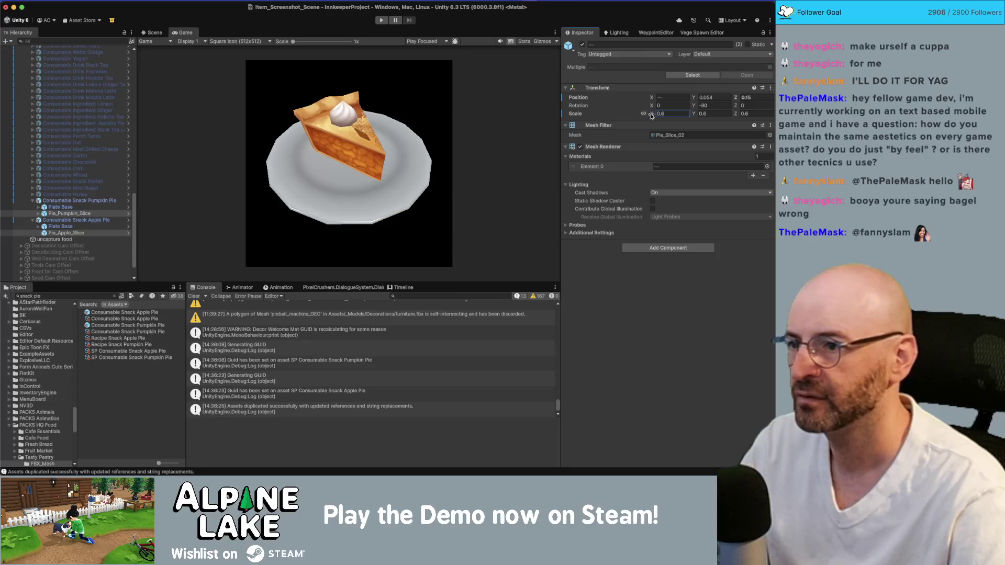
text(9)
drag(735, 98, 738, 99)
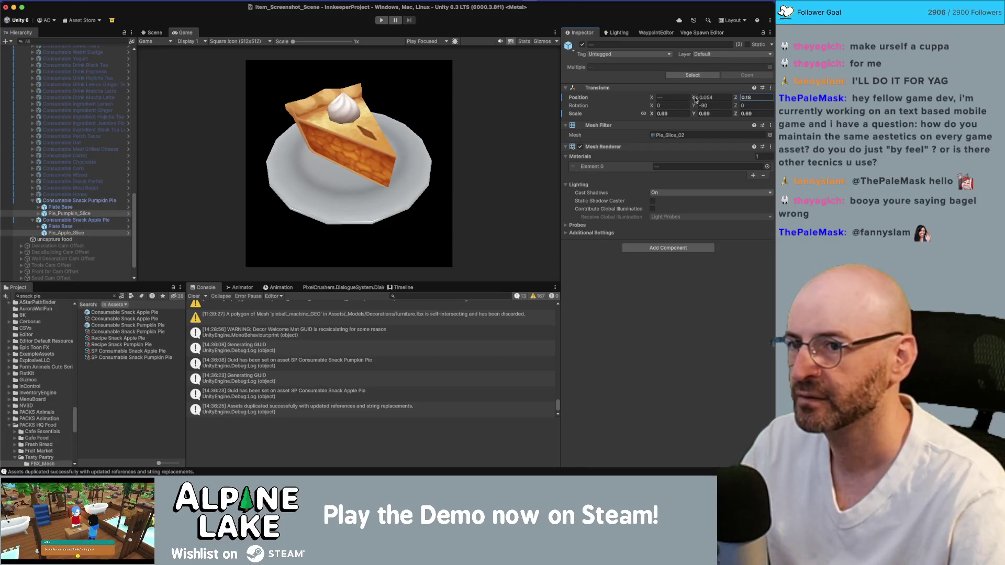
Set both pie parents' Position Z to -0.04
click(76, 220)
super+click(60, 201)
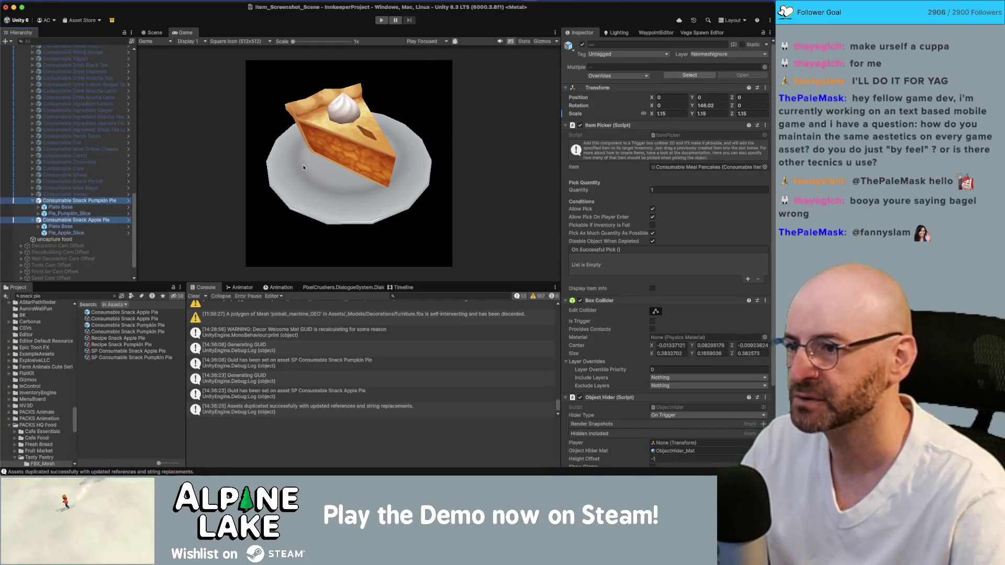
click(695, 98)
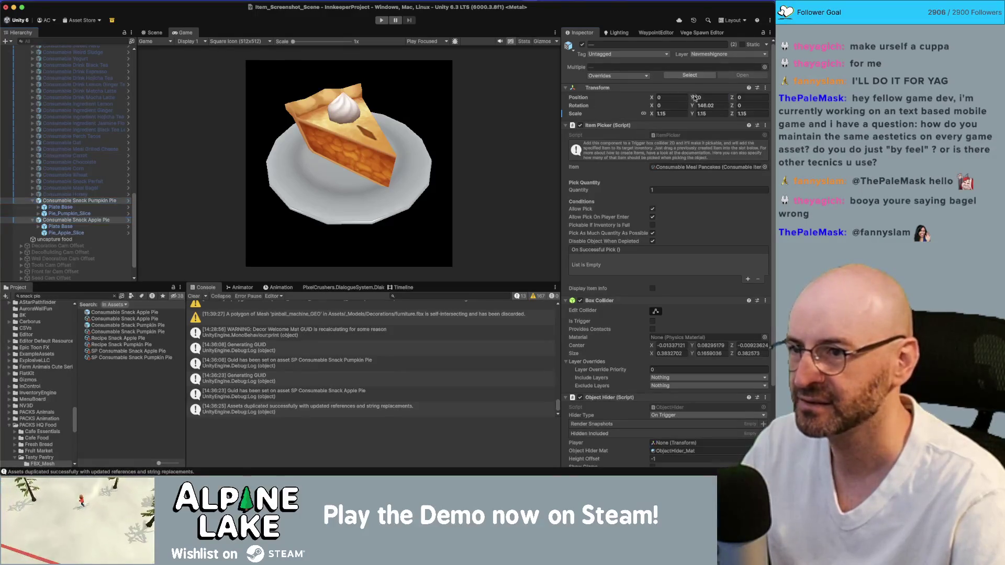
click(695, 98)
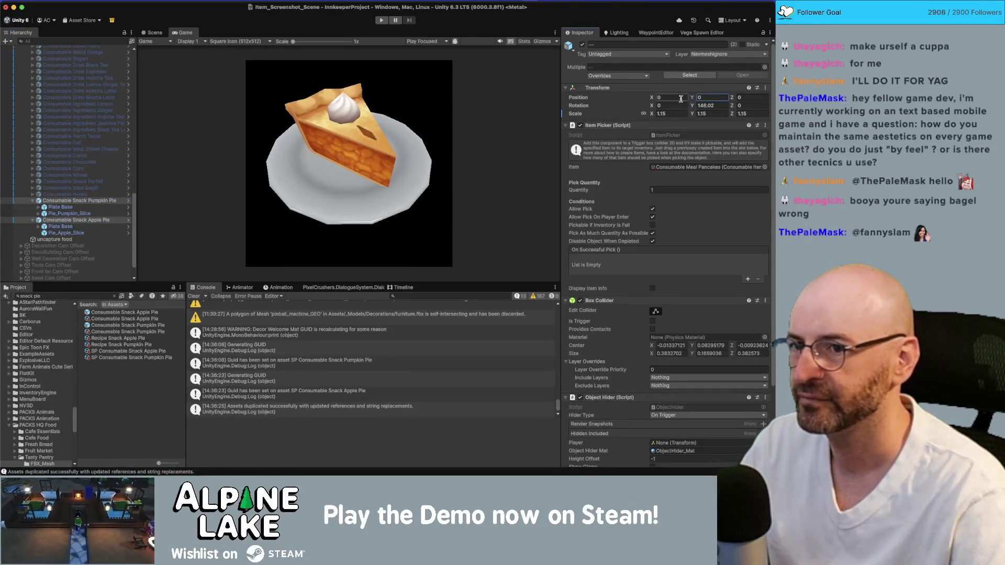
click(681, 98)
drag(733, 98, 740, 100)
click(486, 109)
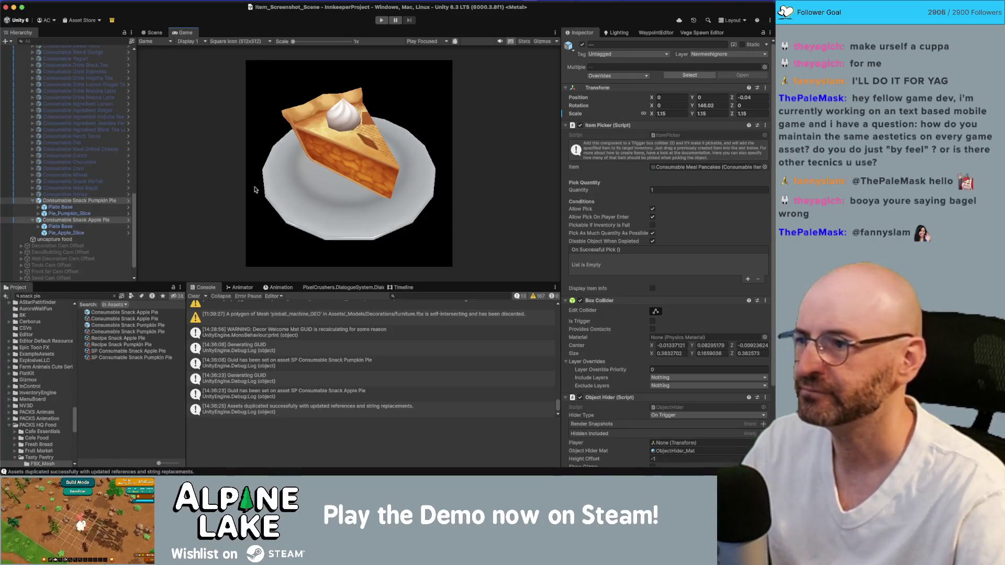
scroll(85, 102, up, 15)
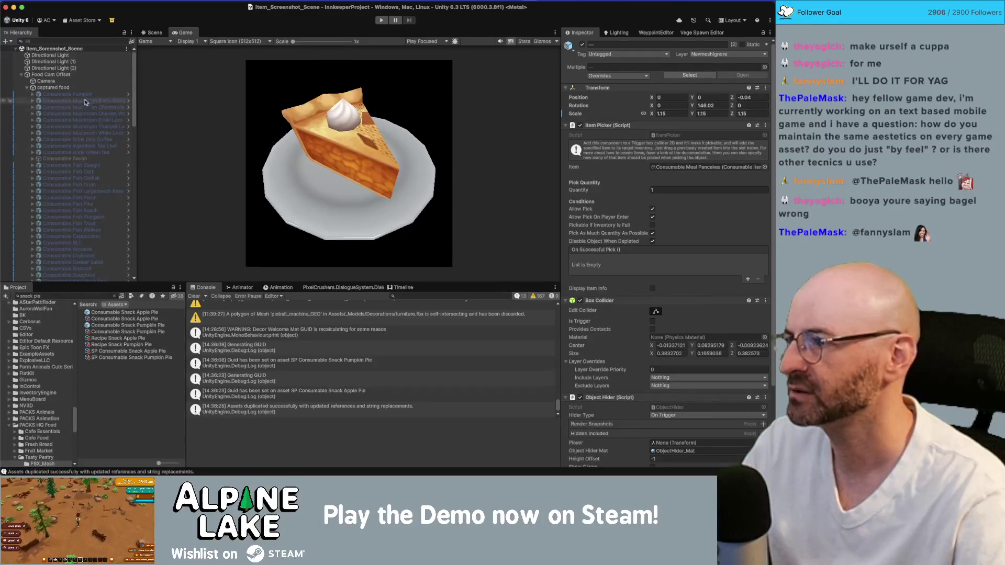
Add Consumable Snack Apple Pie to the Camera's Auto Capture Group and attempt Save Screenshot twice
click(46, 81)
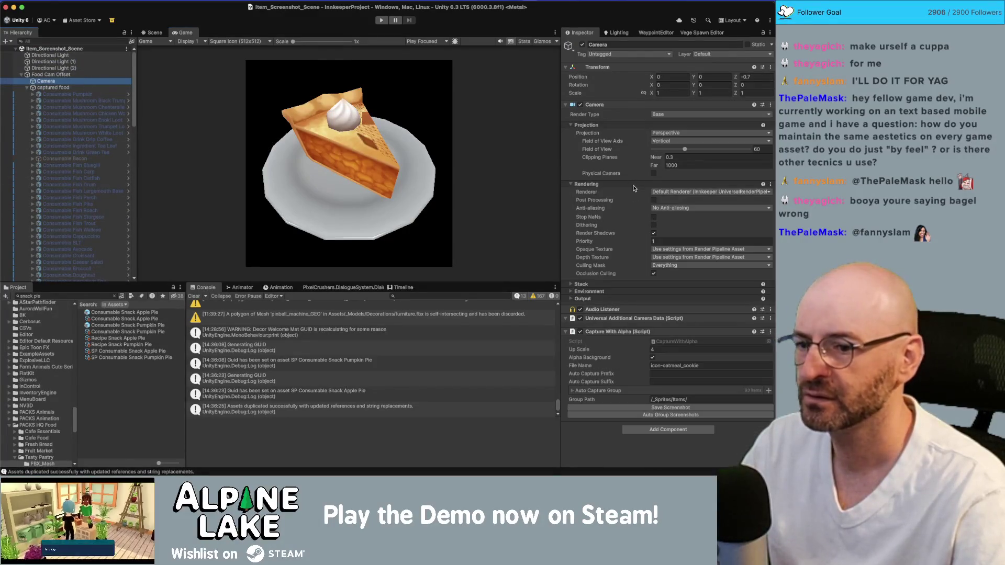
scroll(79, 157, down, 15)
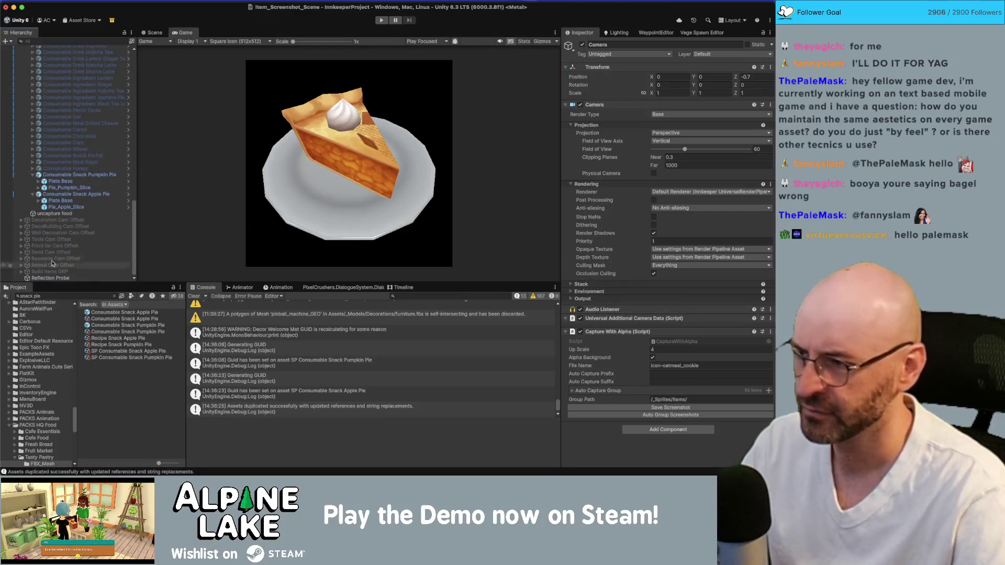
drag(63, 194, 599, 392)
click(642, 408)
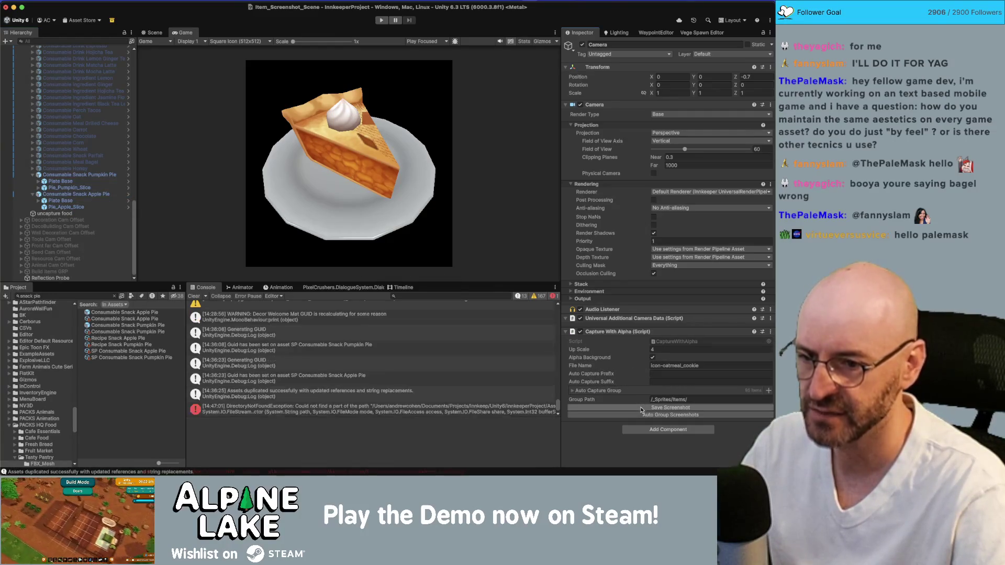
click(638, 408)
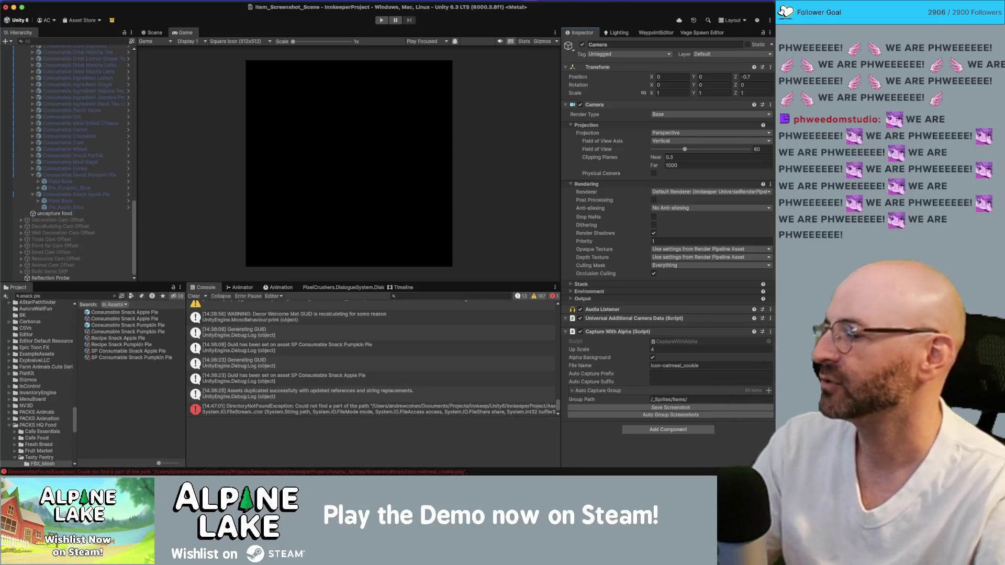
Bring up the browser showing the chat's Twitch clip 'Swimming Stream' in front of Unity
key(super+Tab)
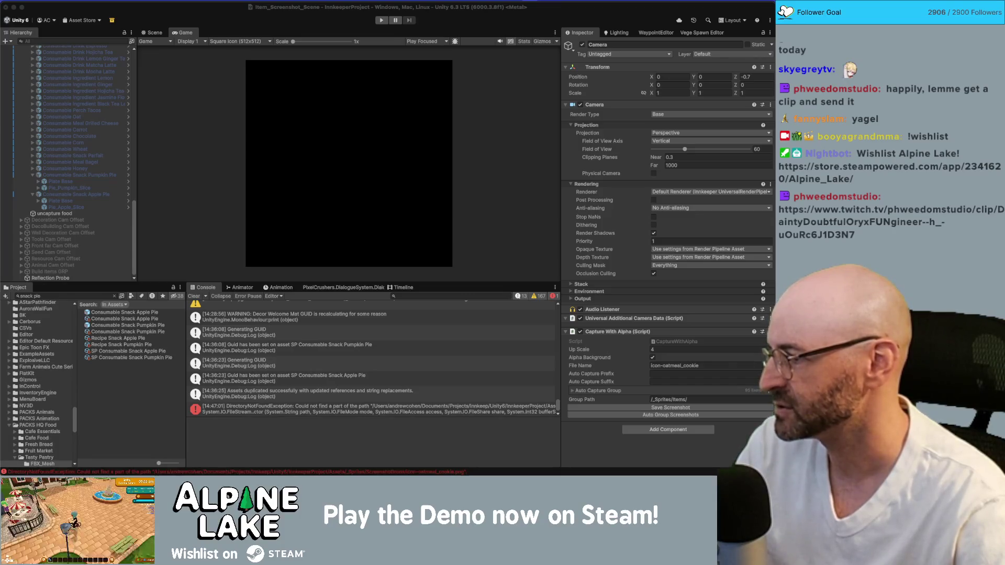
mouse_move(723, 97)
mouse_down()
mouse_move(540, 35)
mouse_move(437, 35)
mouse_up()
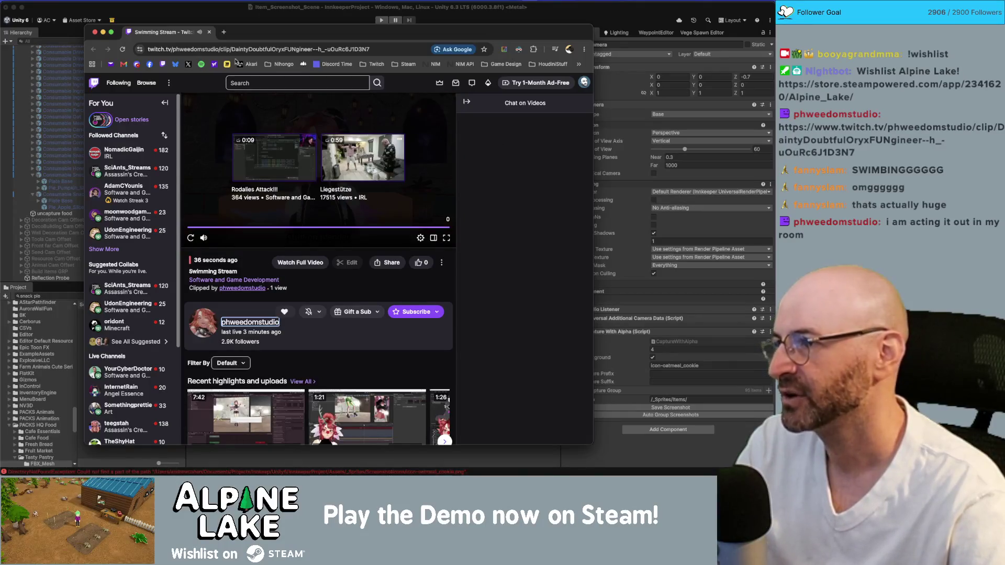
Close the Twitch clip browser window with Cmd+W
key(super+w)
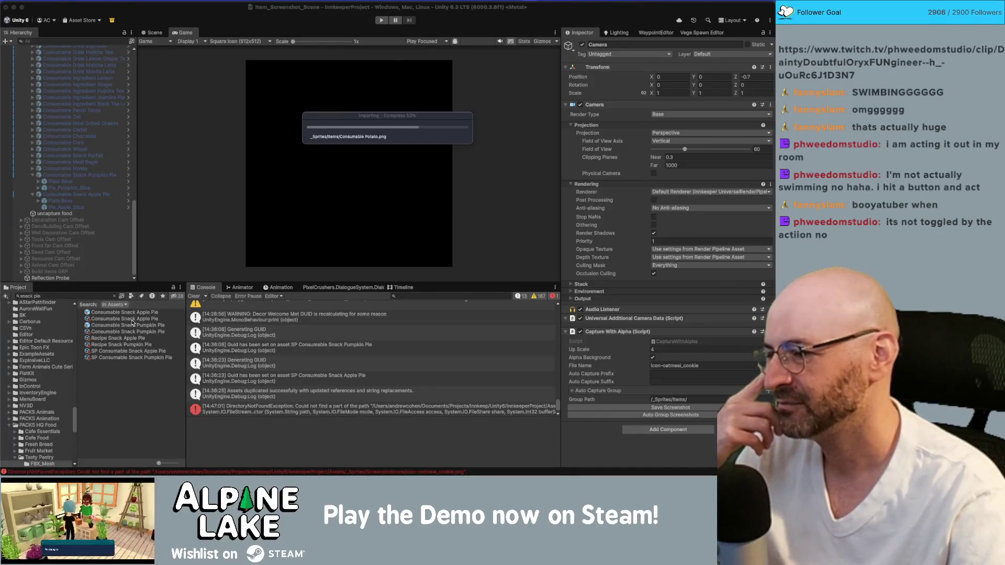
Set the Apple Pie and Pumpkin Pie icon textures to Sprite (2D and UI), Single mode, and apply
click(132, 319)
click(132, 325)
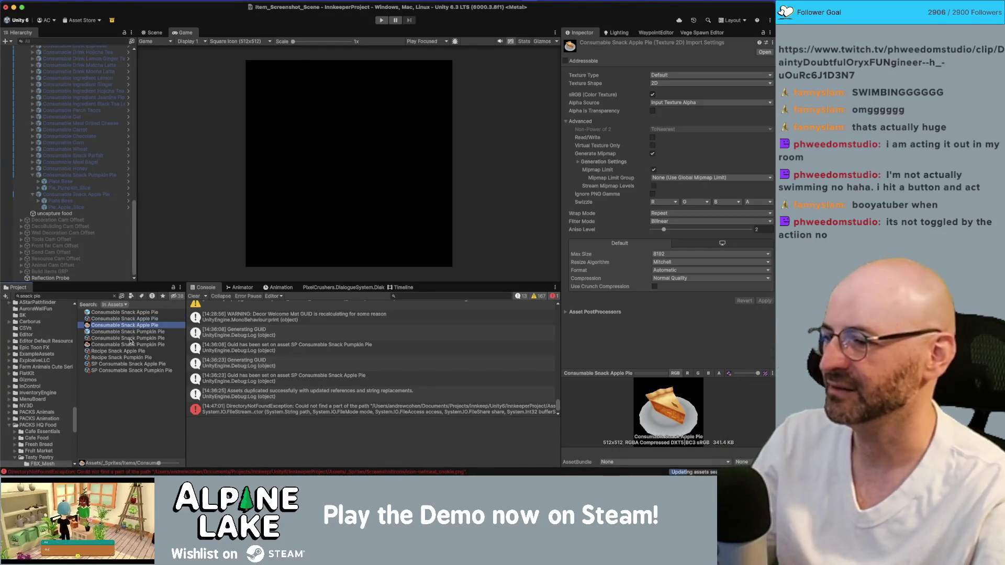
super+click(130, 344)
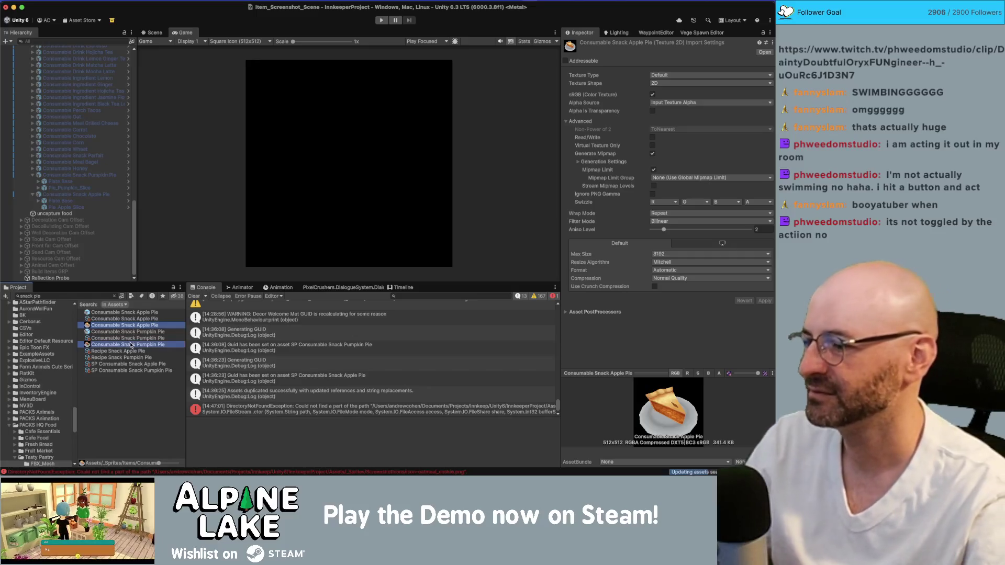
click(680, 75)
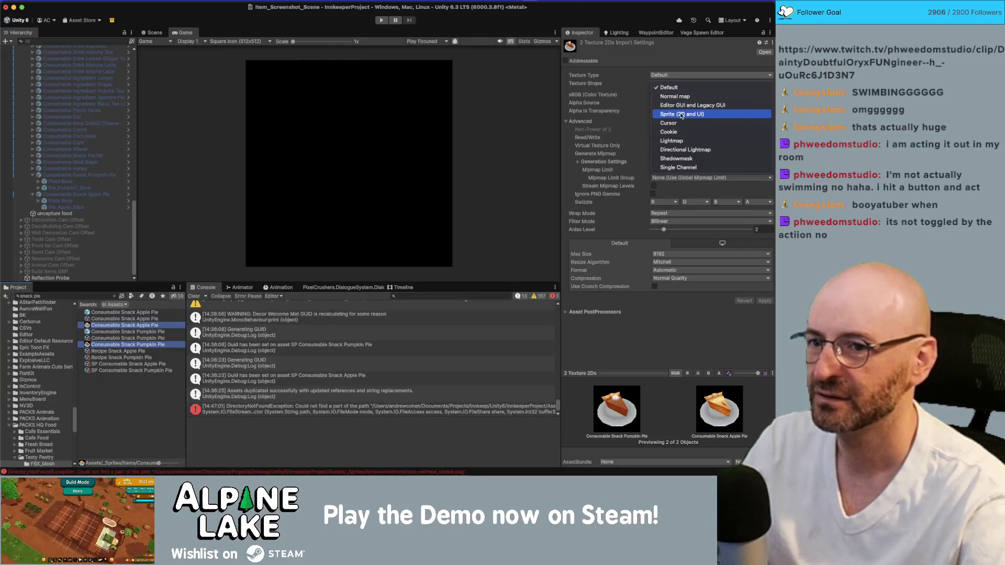
click(681, 115)
click(683, 95)
click(668, 107)
click(763, 293)
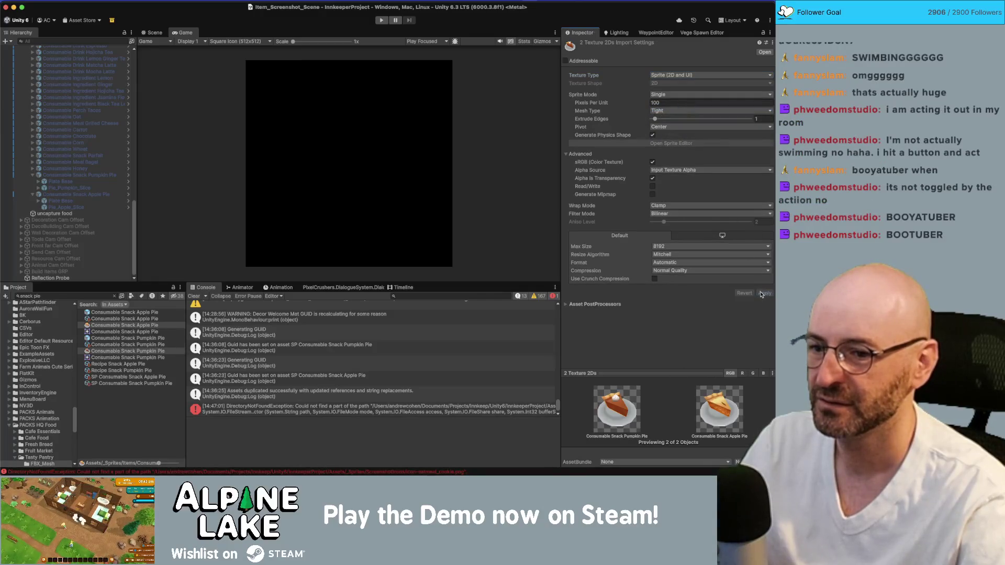
click(145, 326)
Assign the pumpkin pie sprite to the Consumable Snack Pumpkin Pie item's Icon field
key(Up)
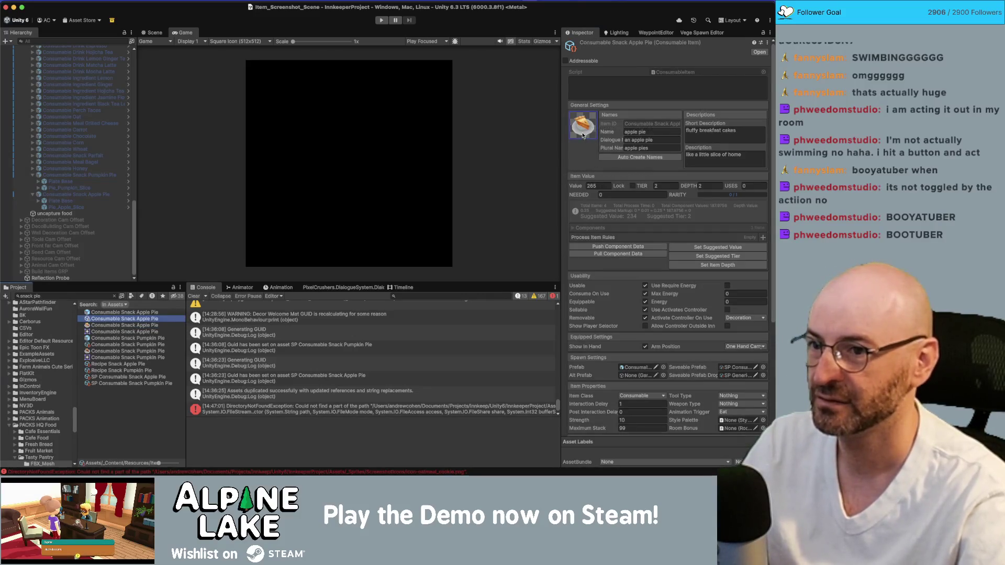
mouse_move(109, 344)
mouse_down()
mouse_move(110, 355)
mouse_move(623, 210)
mouse_move(586, 134)
mouse_up()
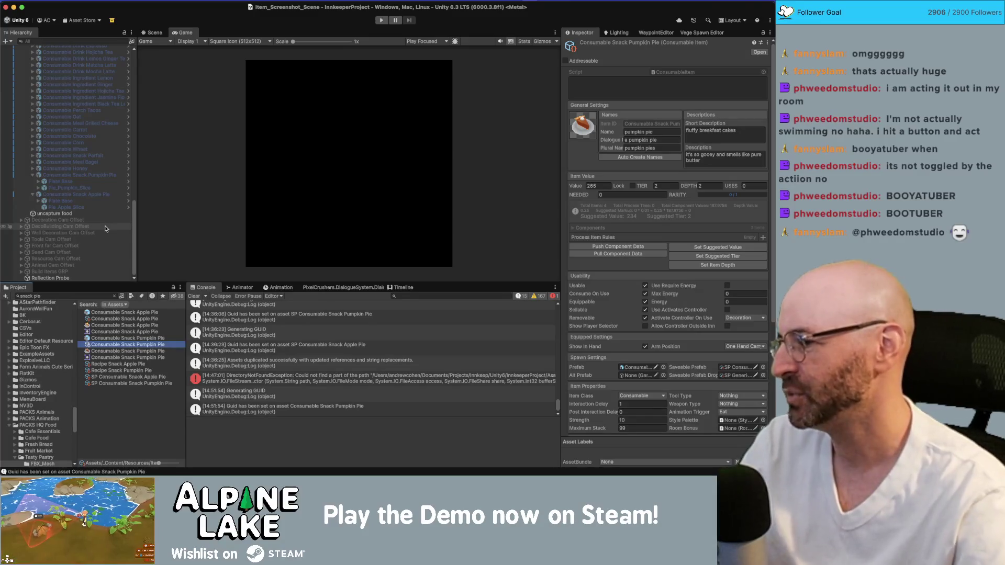
key(super+Tab)
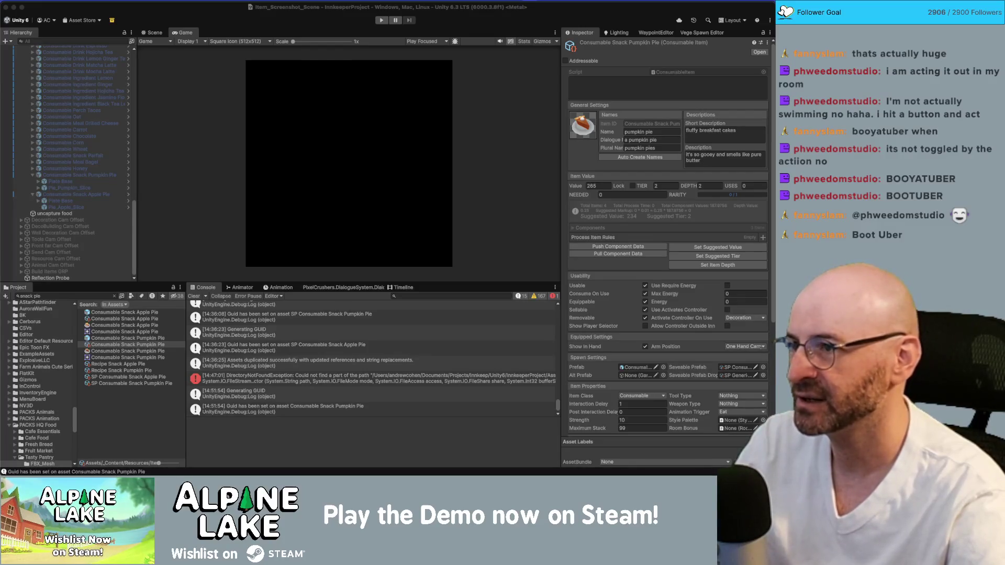
Switch the Game view aspect to 16:9 Aspect
click(155, 32)
click(184, 32)
click(240, 41)
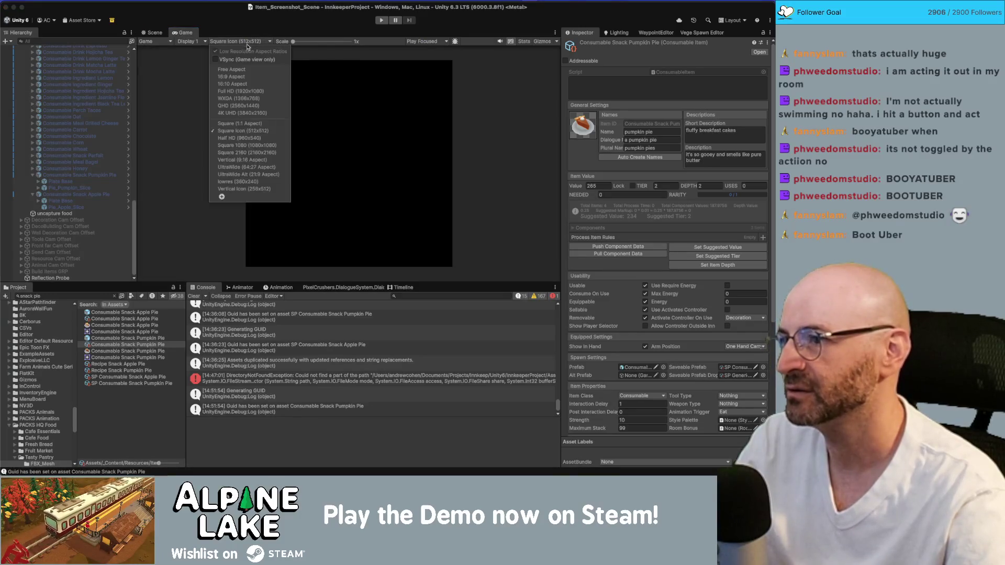
click(246, 77)
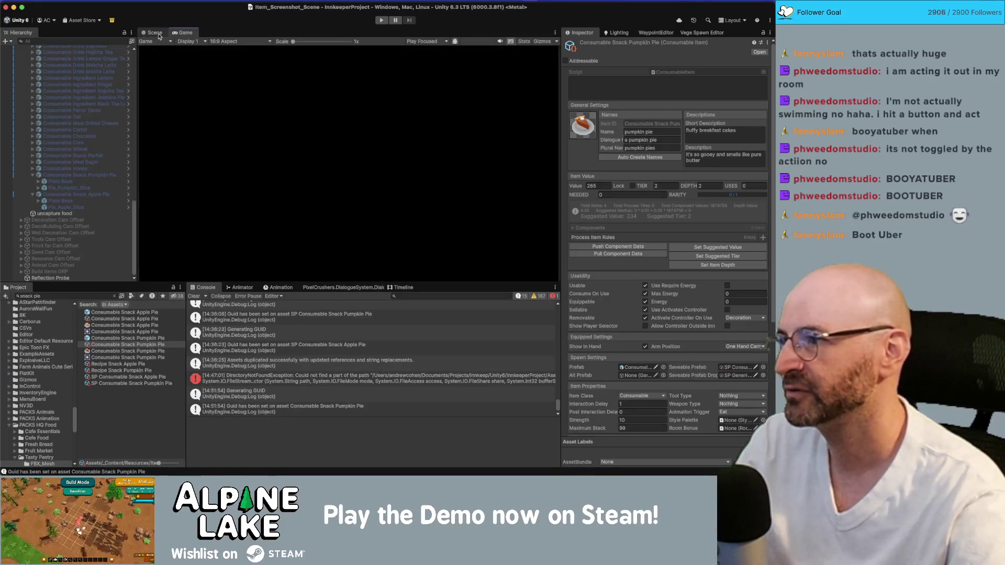
scroll(104, 110, up, 10)
click(96, 93)
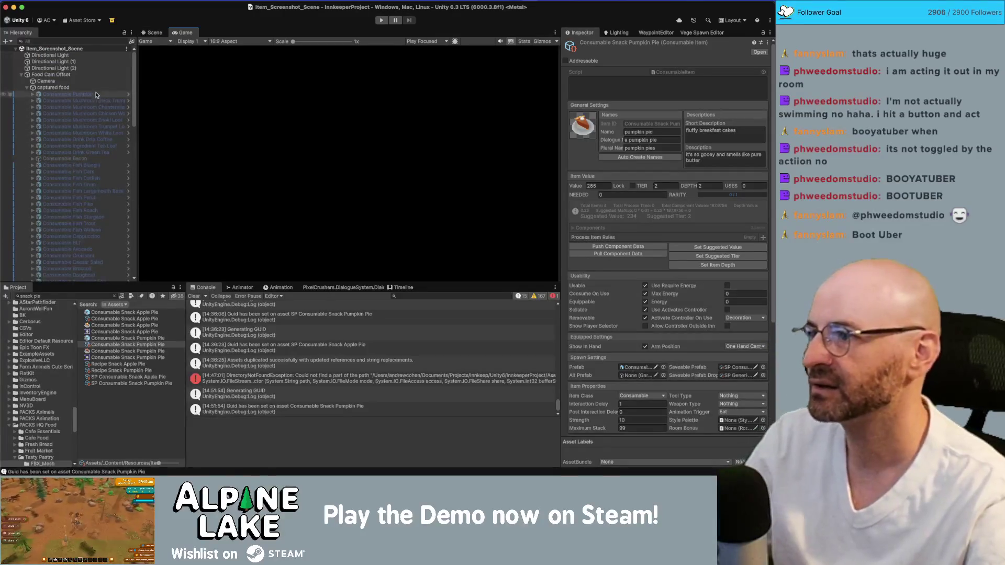
Collapse the captured food group and deactivate the Food Cam Offset rig
key(shift+Left)
key(shift+Left)
key(shift+Left)
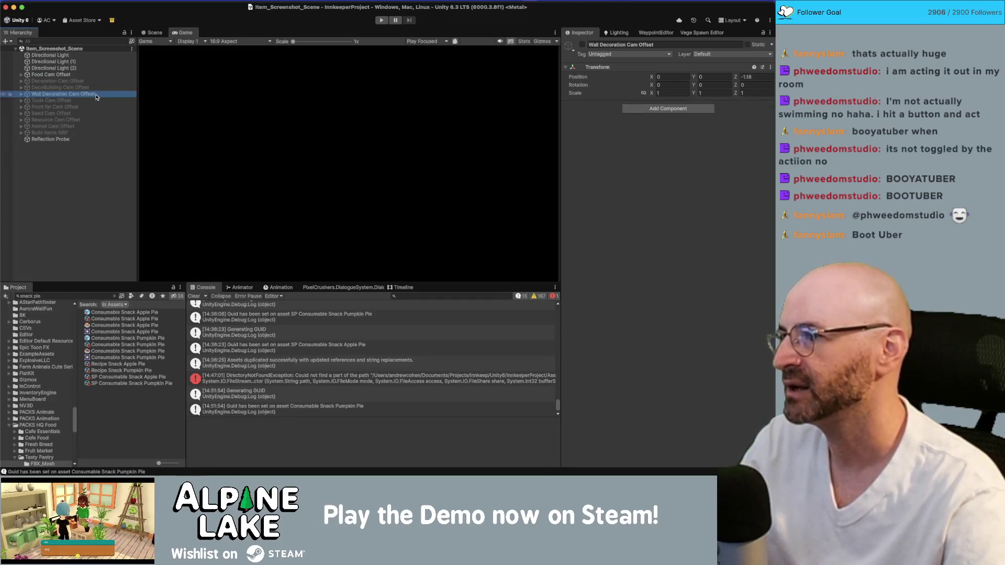
click(91, 76)
click(573, 48)
click(581, 46)
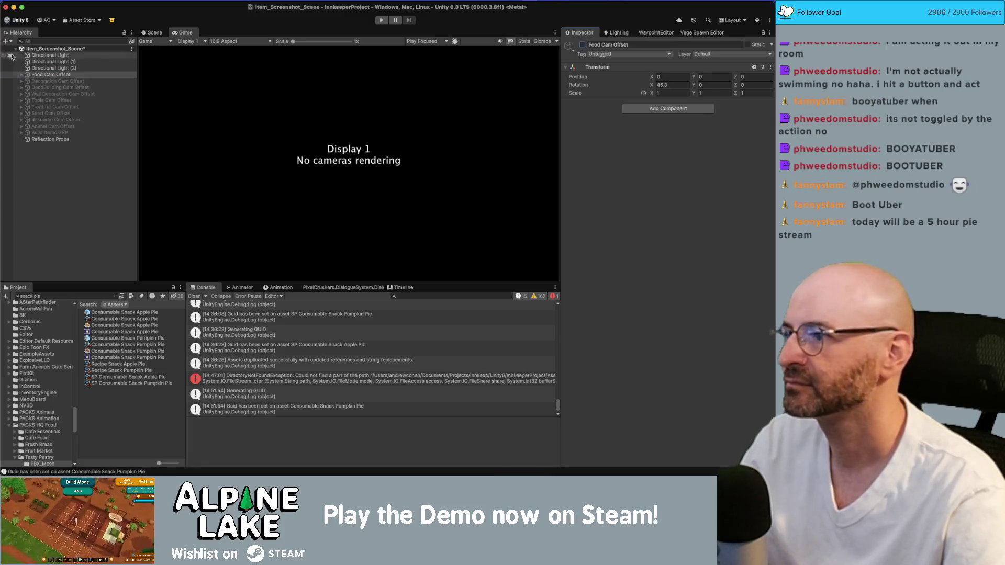
Activate Decoration Cam Offset, expand it and Rugs, and search the Project for 'welcome mat'
click(50, 81)
click(583, 46)
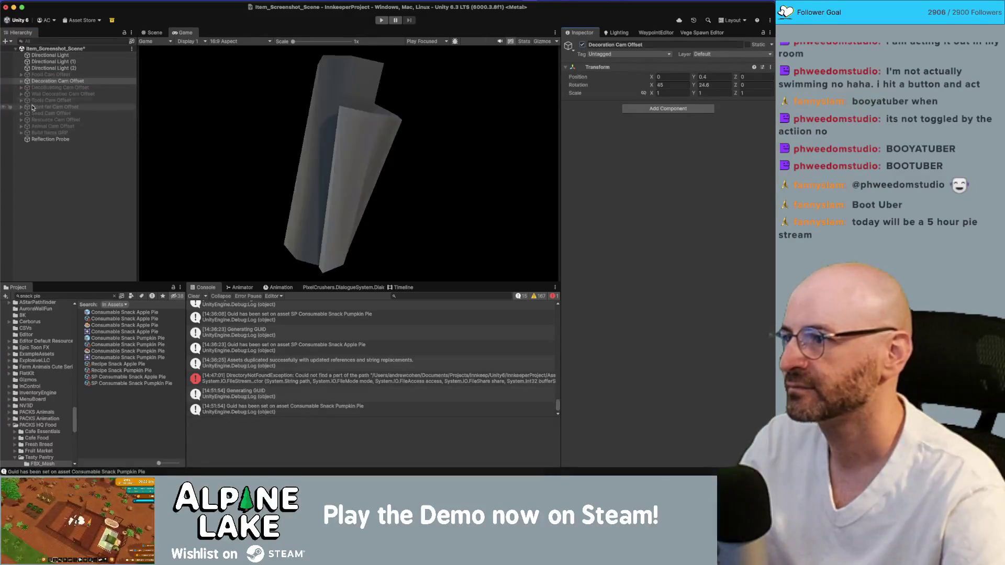
click(21, 81)
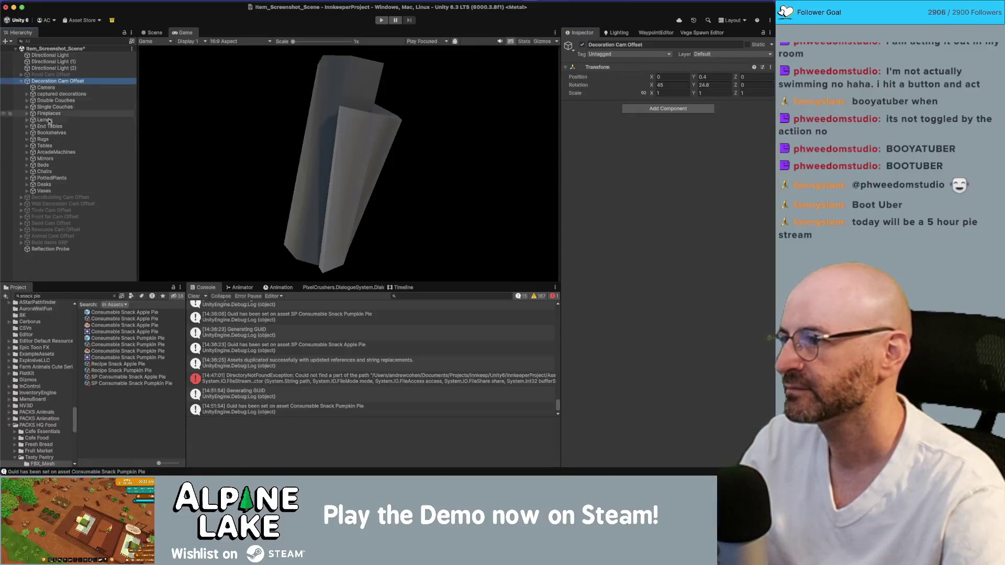
click(26, 139)
click(77, 297)
text(welcome)
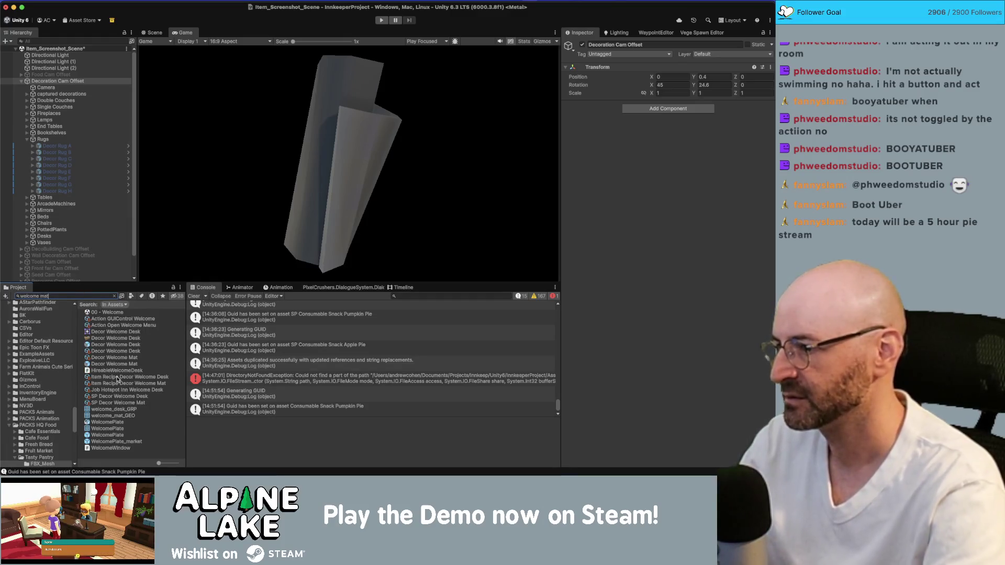
text( mat)
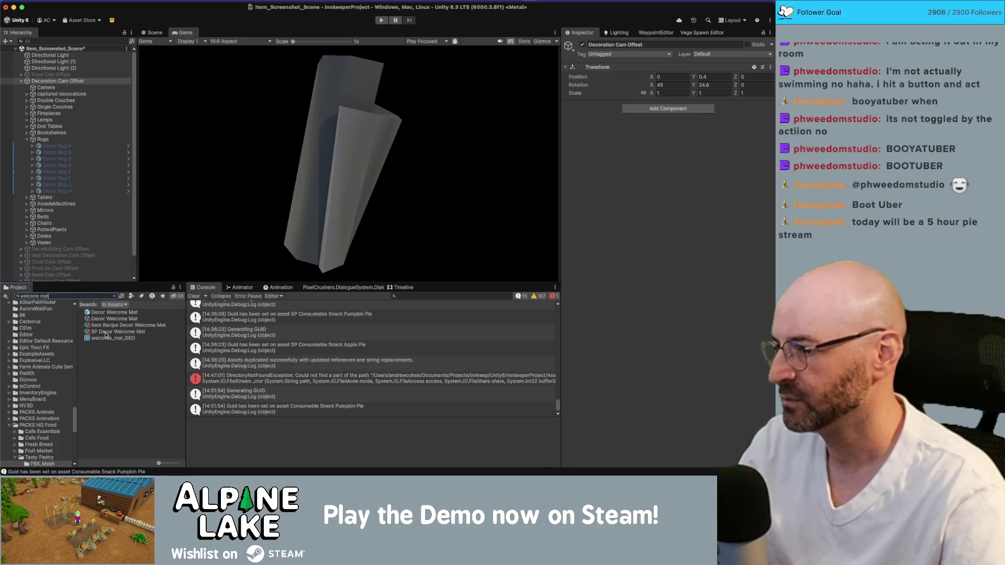
Move Decor Welcome Mat under Rugs and set its position to 0, 0, 0
mouse_move(109, 315)
mouse_down()
mouse_move(86, 210)
mouse_move(44, 135)
mouse_up()
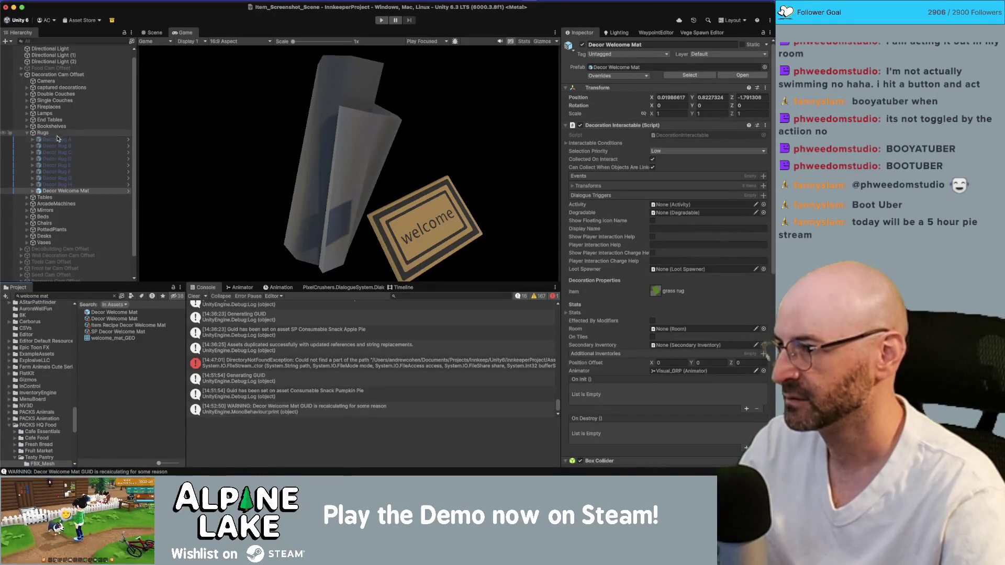
click(55, 140)
click(62, 190)
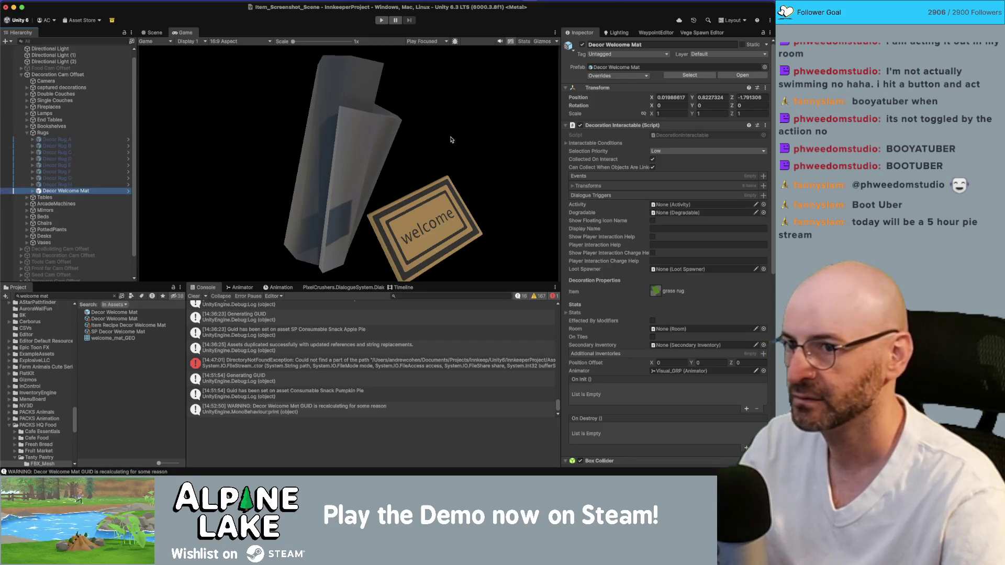
click(665, 99)
key(Tab)
text(0)
key(Tab)
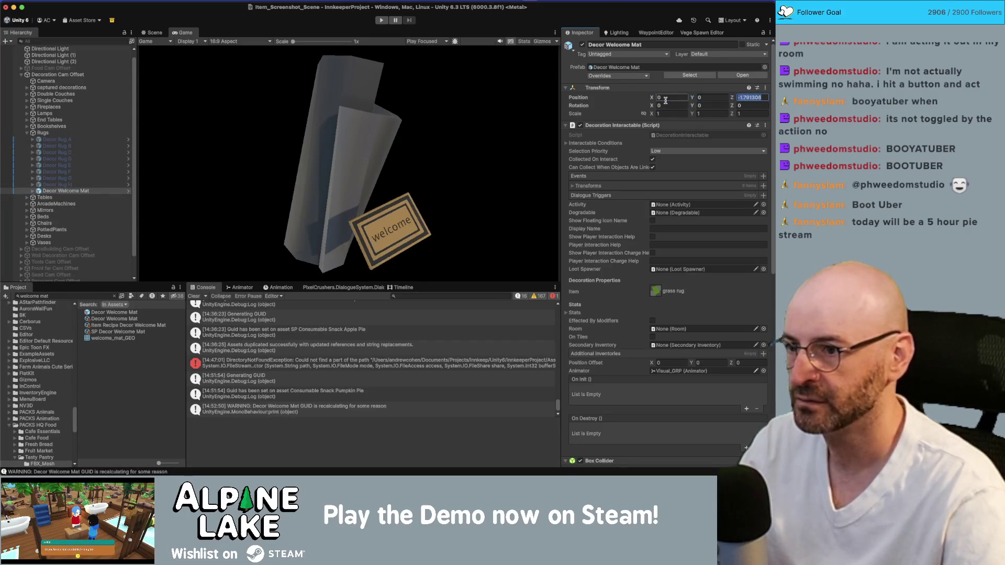
text(0)
key(Return)
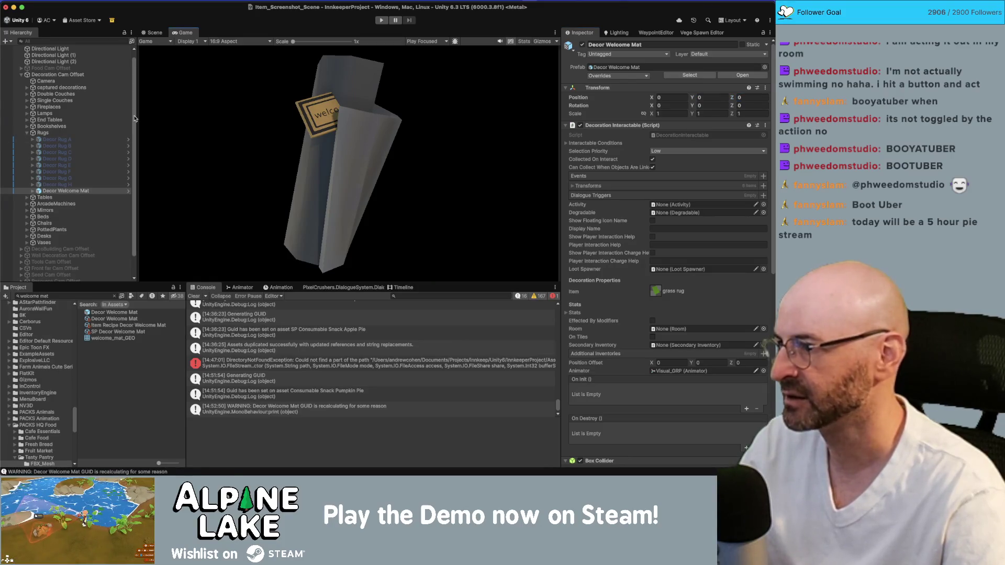
Disable Decor Vase B and set the Game view aspect to Square Icon (512x512)
click(34, 244)
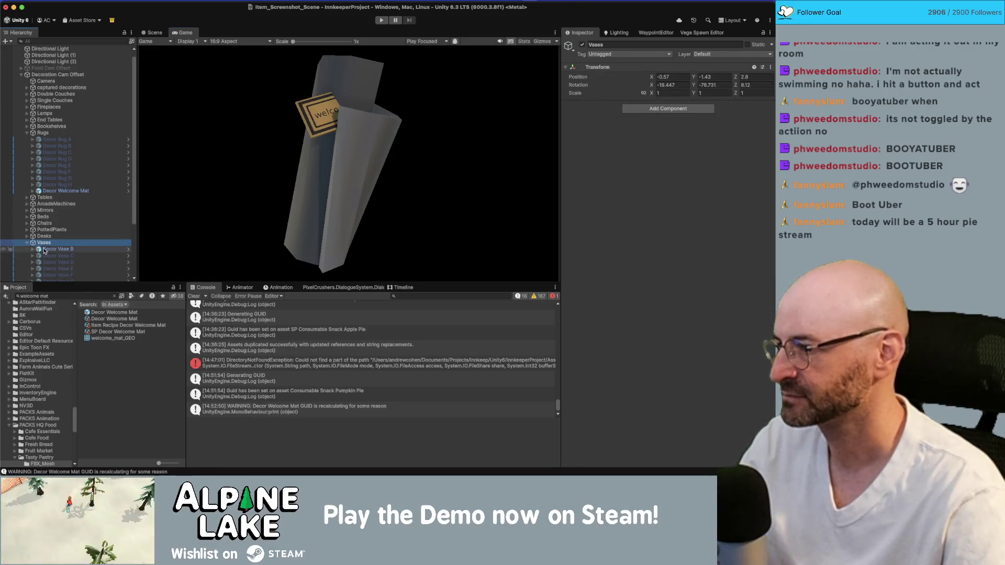
click(44, 250)
click(582, 44)
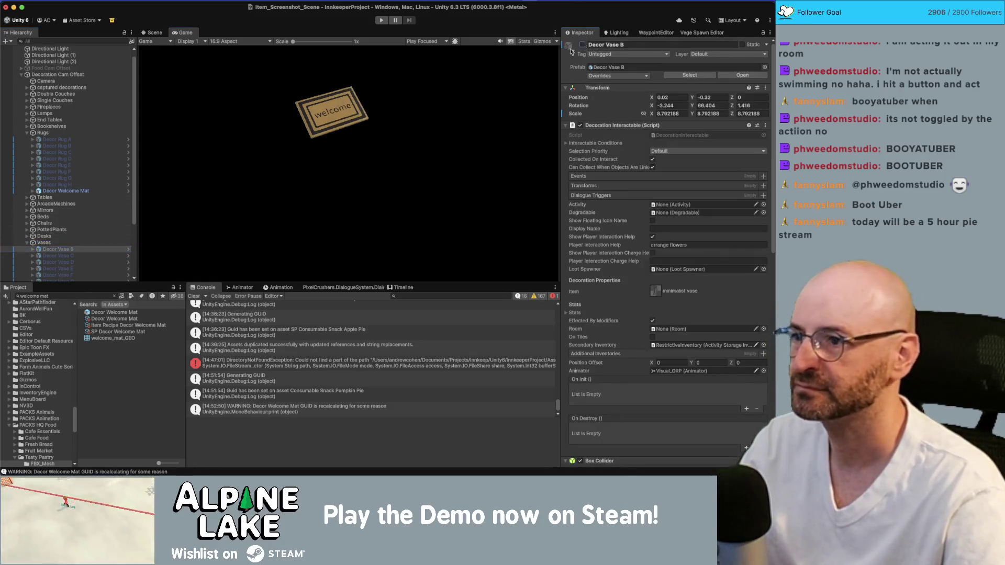
click(117, 190)
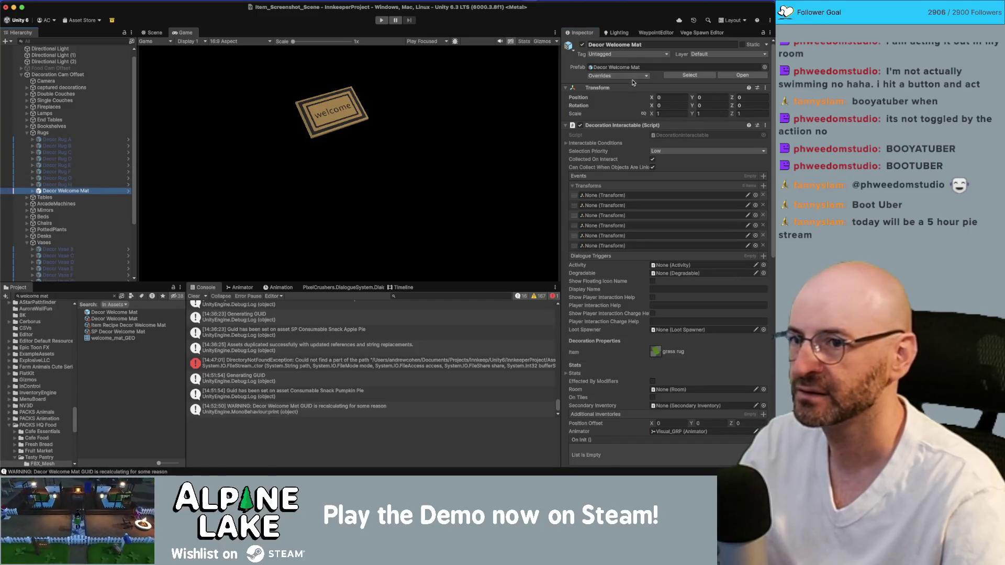
click(222, 43)
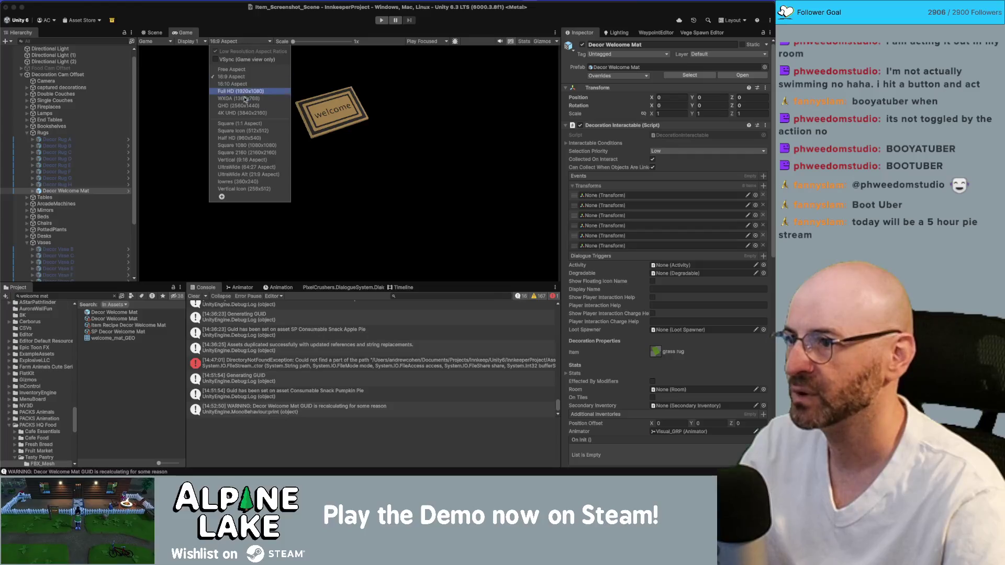
click(241, 131)
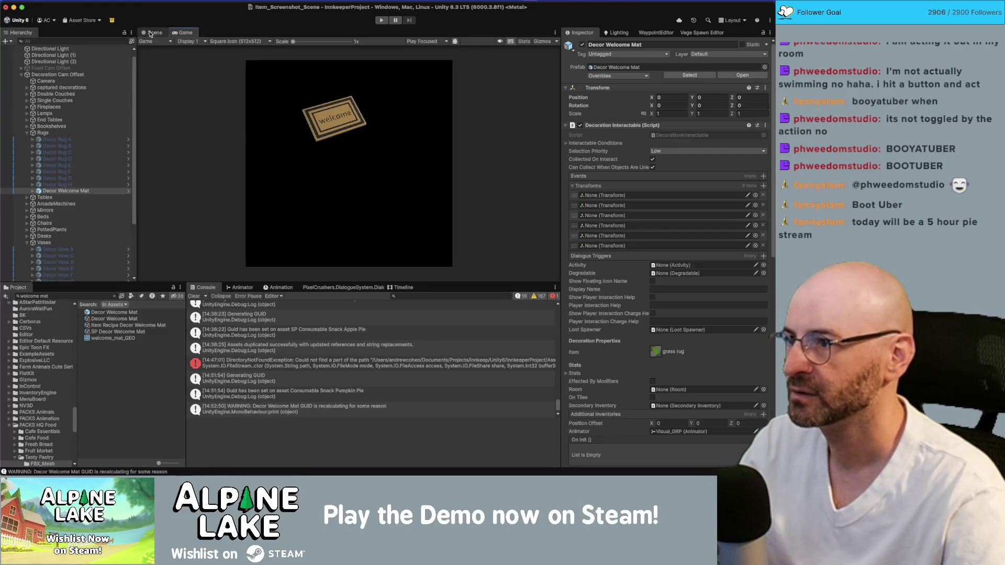
click(151, 33)
Frame the welcome mat, scale it to 2.73 and centre it in the square Game view
key(f)
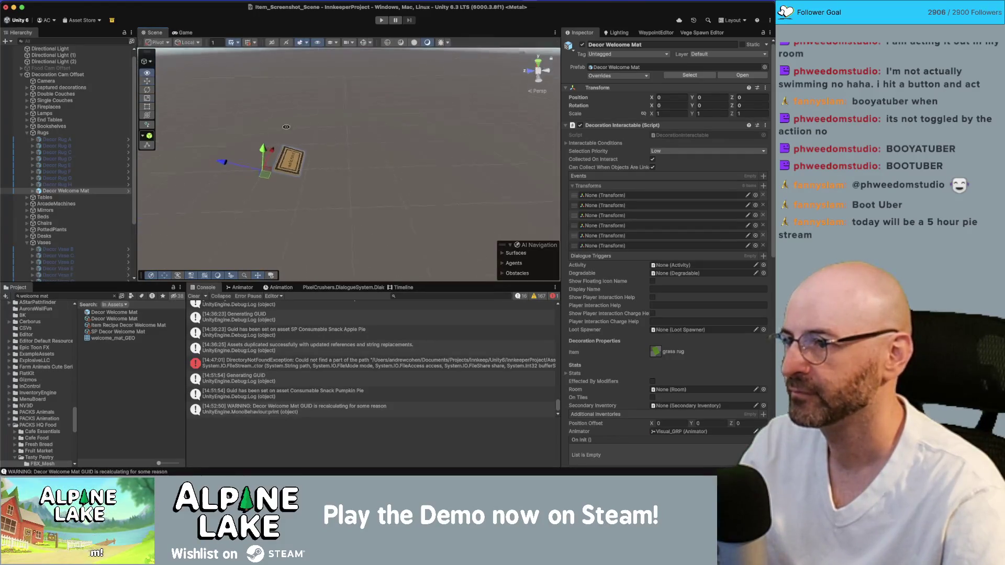
click(185, 33)
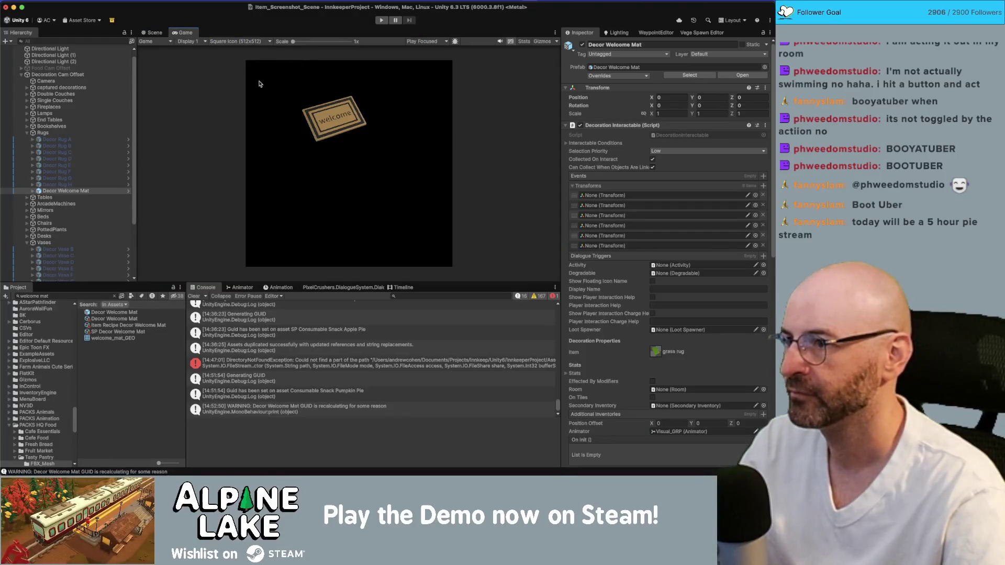
drag(651, 116, 733, 98)
mouse_move(652, 98)
mouse_down()
mouse_move(635, 103)
mouse_move(737, 98)
mouse_up()
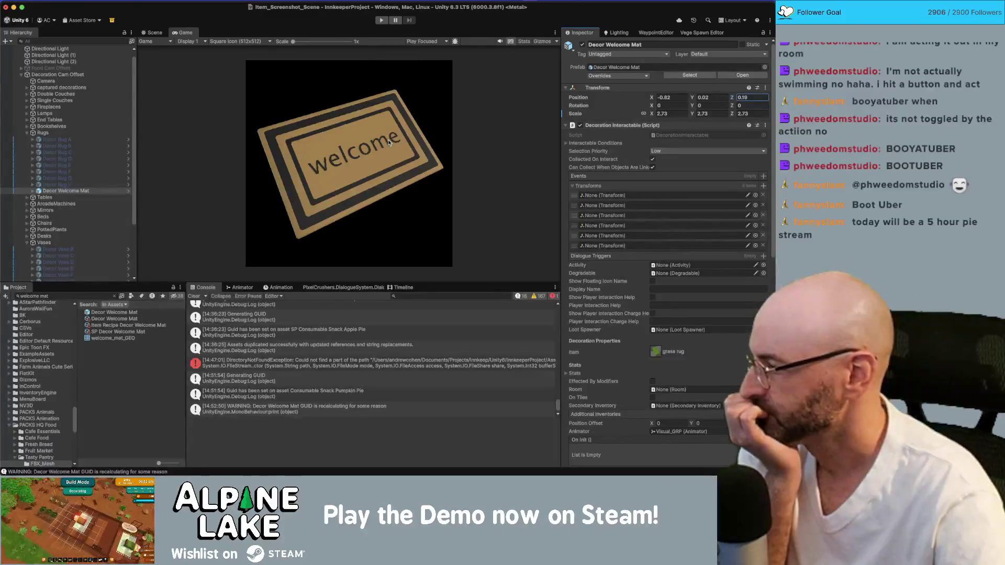
Reset the Decor Welcome Mat prefab's Transforms list and select the decoration capture camera
click(114, 312)
right_click(603, 235)
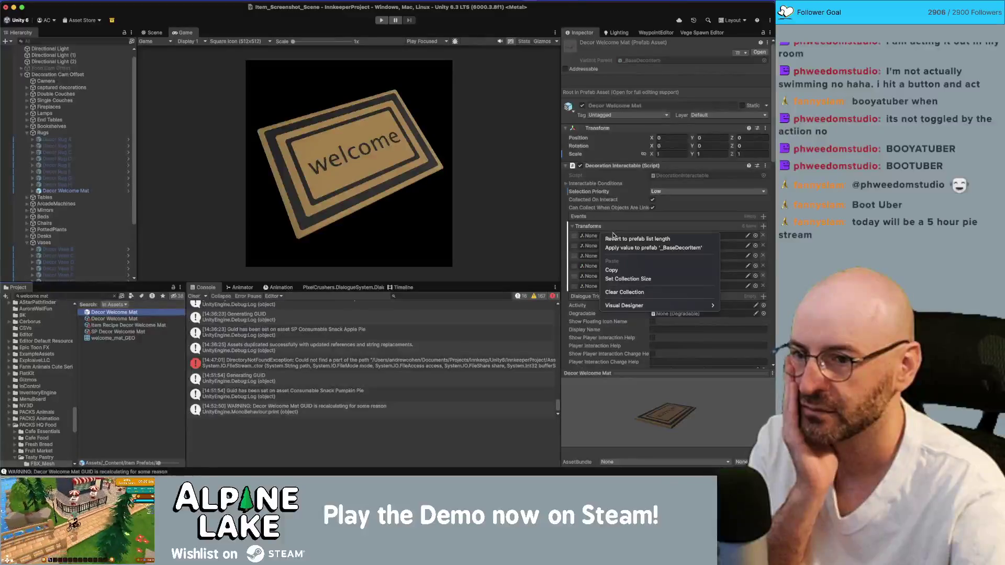
click(616, 239)
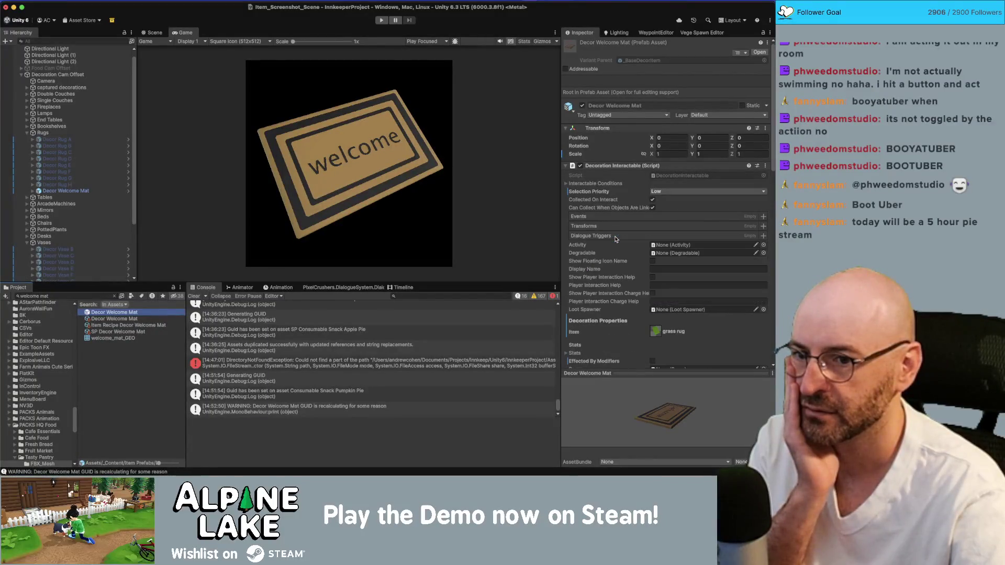
scroll(611, 235, down, 5)
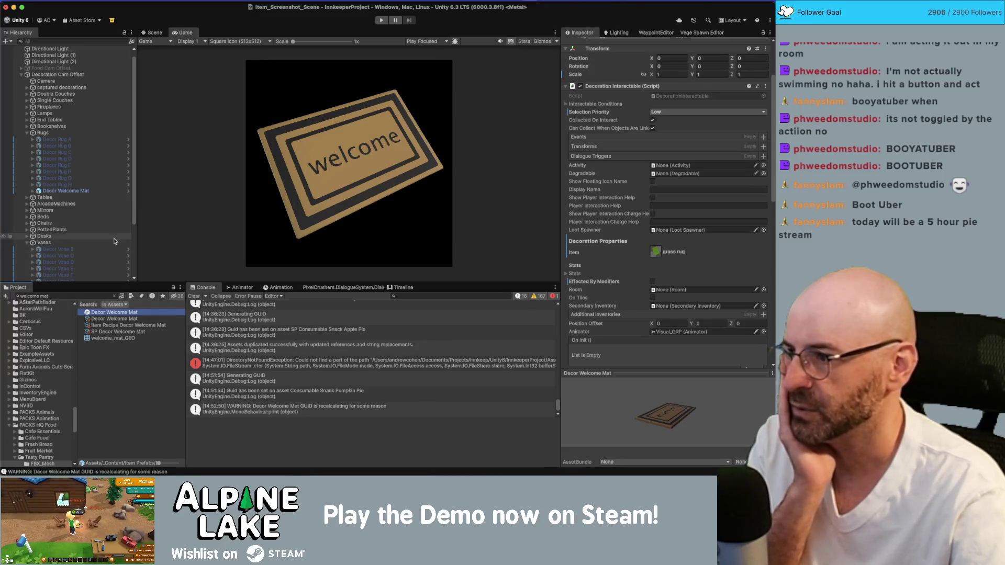
click(68, 191)
click(46, 81)
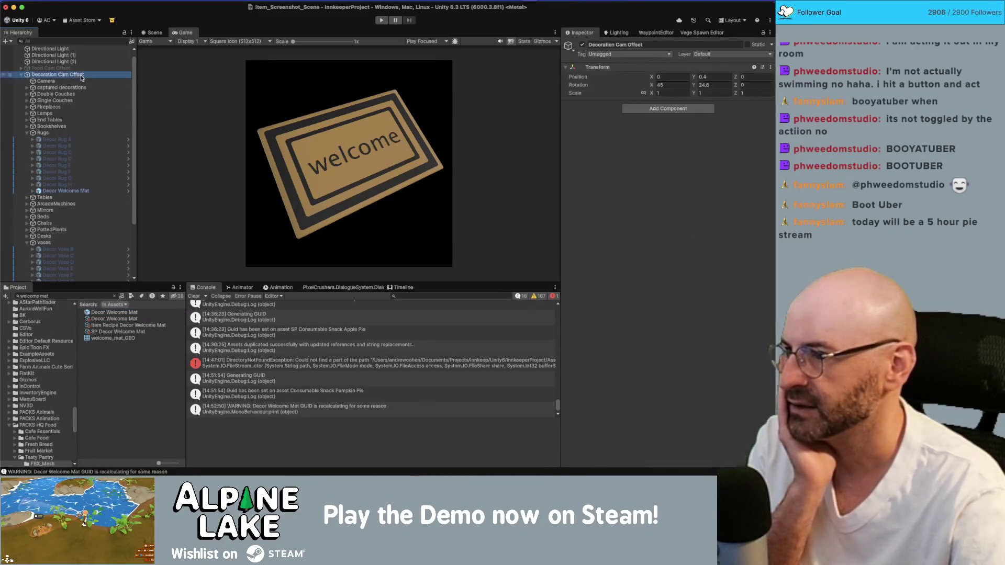
Capture the welcome mat, import it as a Single-mode Sprite (2D and UI), then open the trailer notes
mouse_move(68, 191)
mouse_down()
mouse_move(643, 364)
mouse_move(619, 394)
mouse_up()
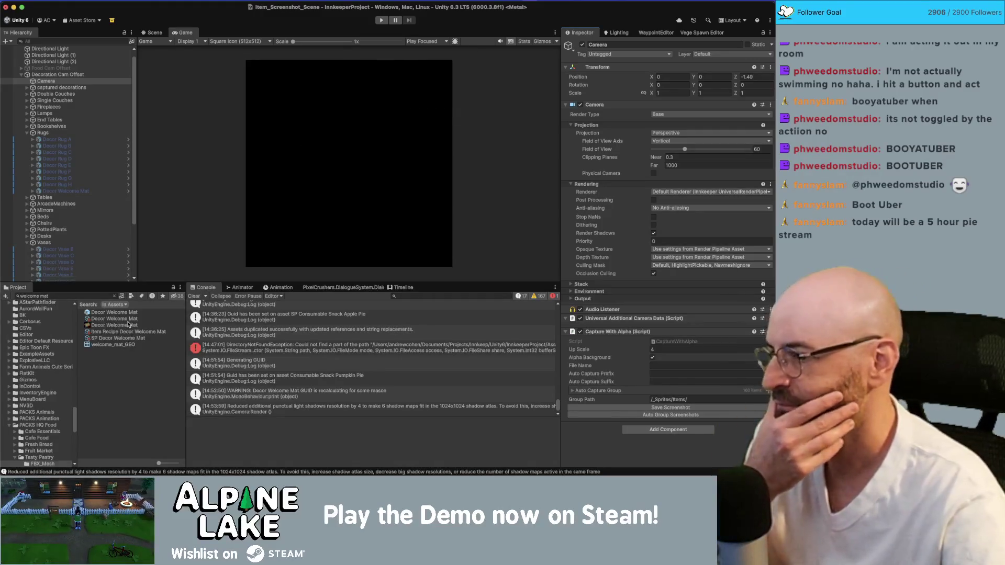
click(126, 325)
click(709, 76)
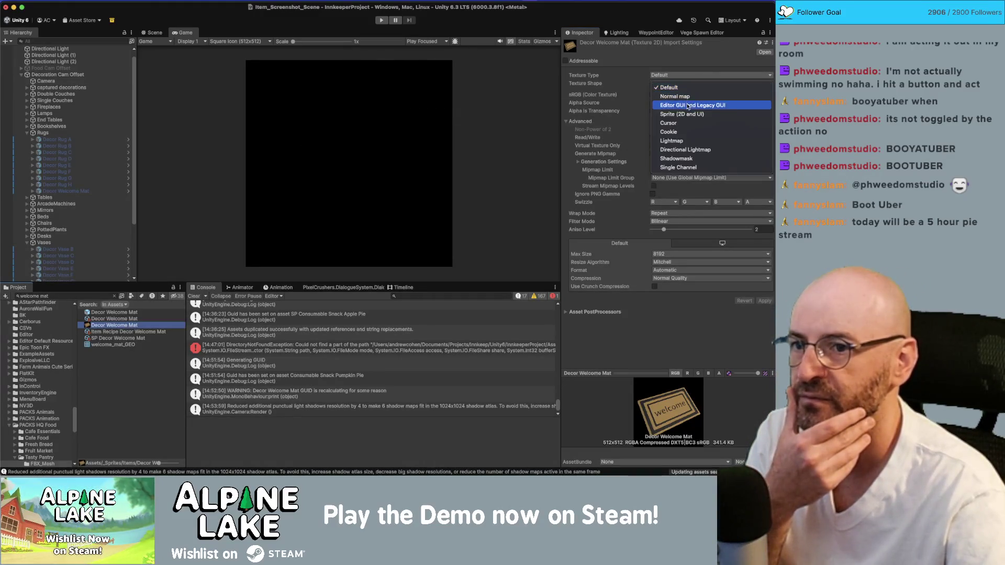
click(712, 111)
click(720, 95)
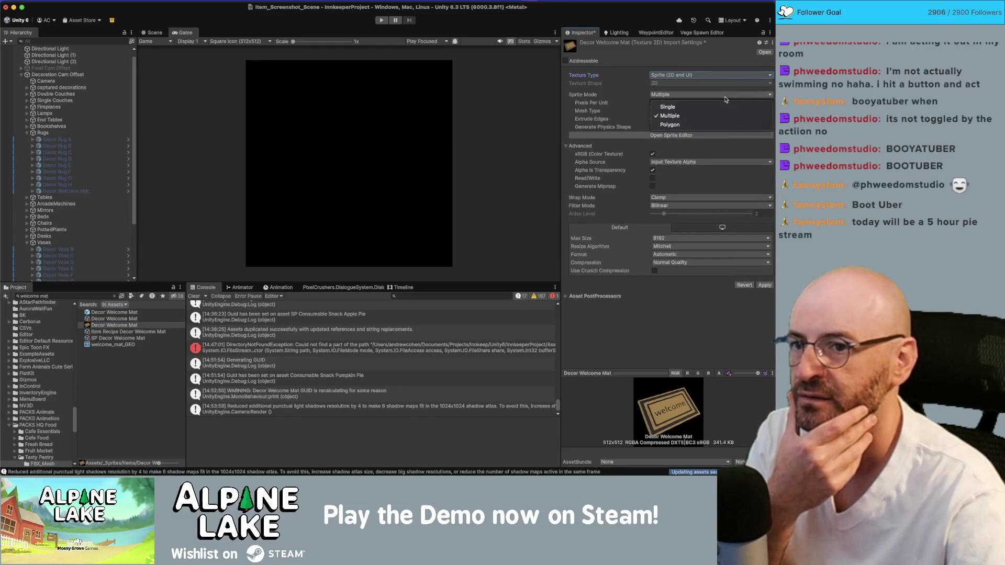
click(720, 103)
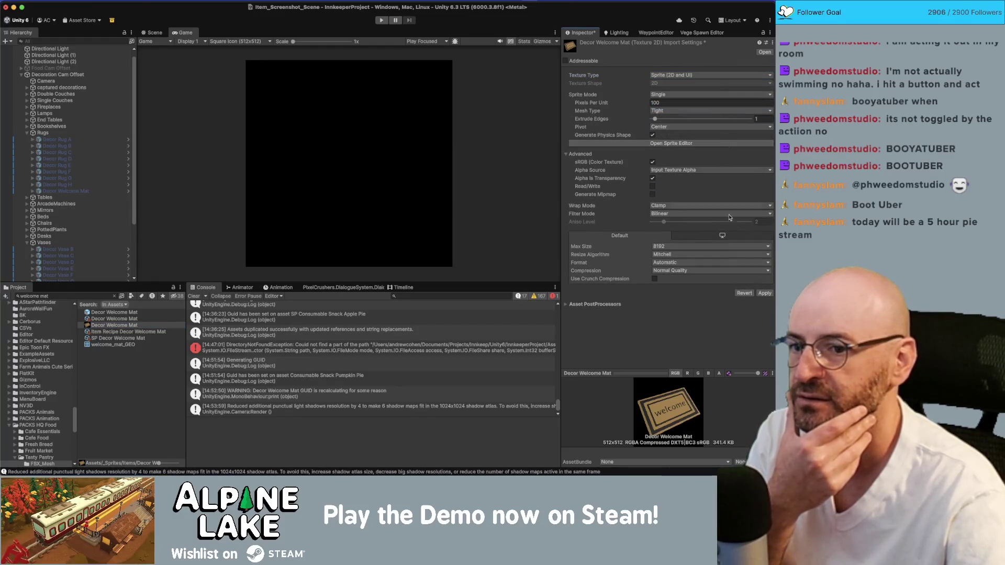
click(764, 294)
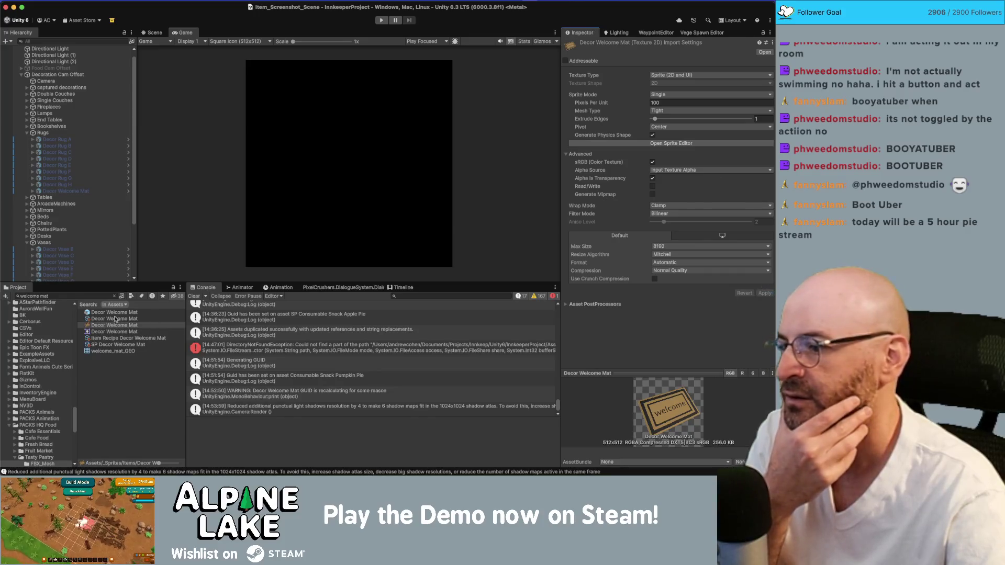
click(115, 319)
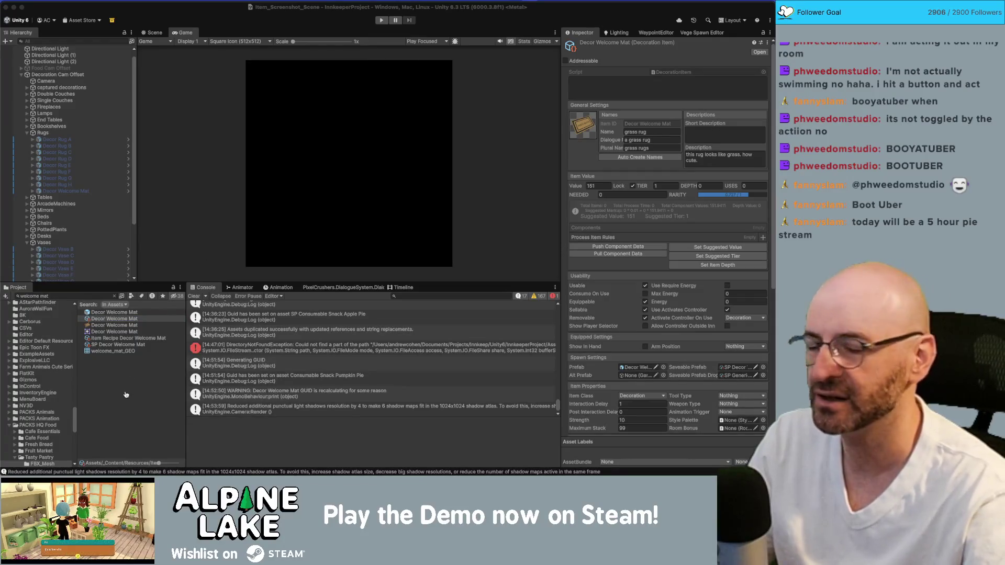
key(super+Tab)
key(super+Tab)
In Maya, select the spaghetti bowl model (spaghetti_GEO) and frame it
scroll(383, 133, down, 3)
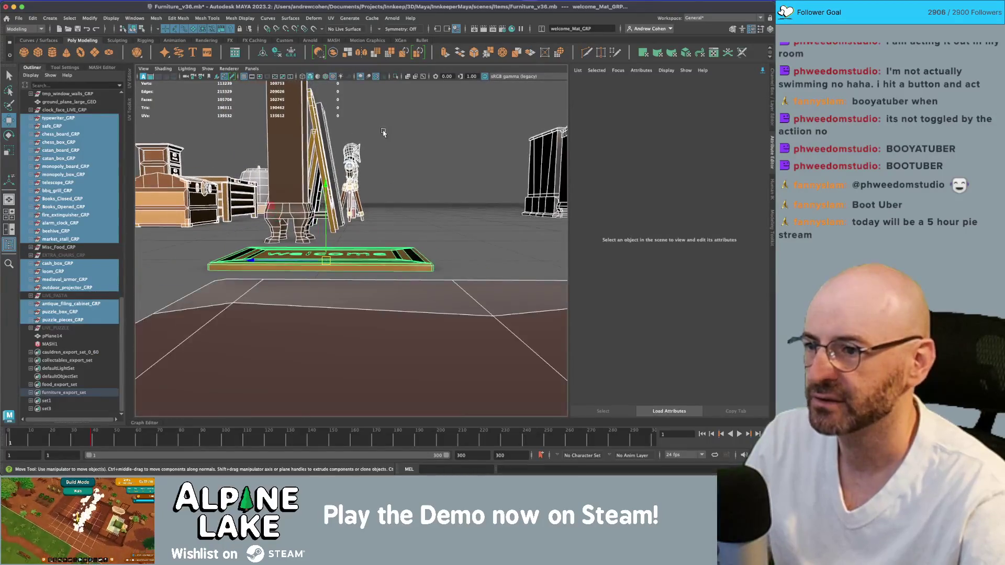
click(383, 133)
scroll(383, 133, down, 5)
mouse_move(383, 133)
mouse_down()
mouse_move(293, 158)
mouse_move(346, 168)
mouse_move(293, 220)
mouse_up()
scroll(293, 220, up, 5)
scroll(370, 195, up, 3)
scroll(379, 193, up, 6)
scroll(327, 234, up, 3)
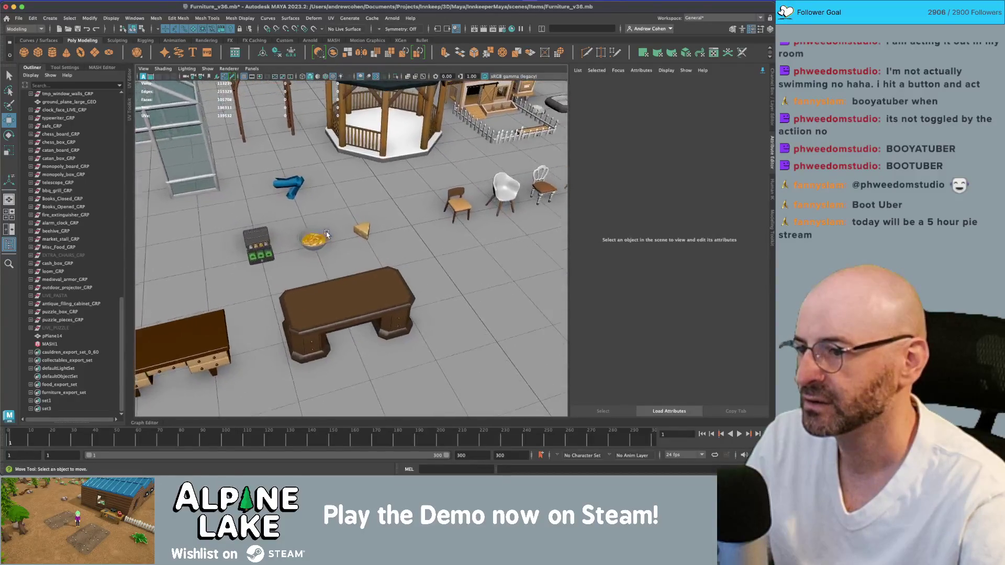
click(327, 234)
key(f)
key(q)
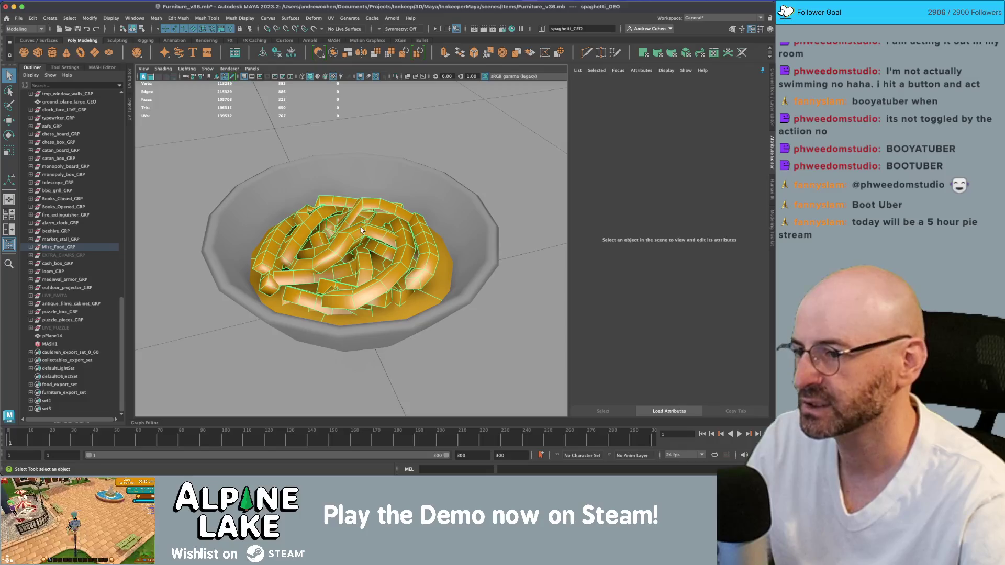
scroll(362, 230, down, 3)
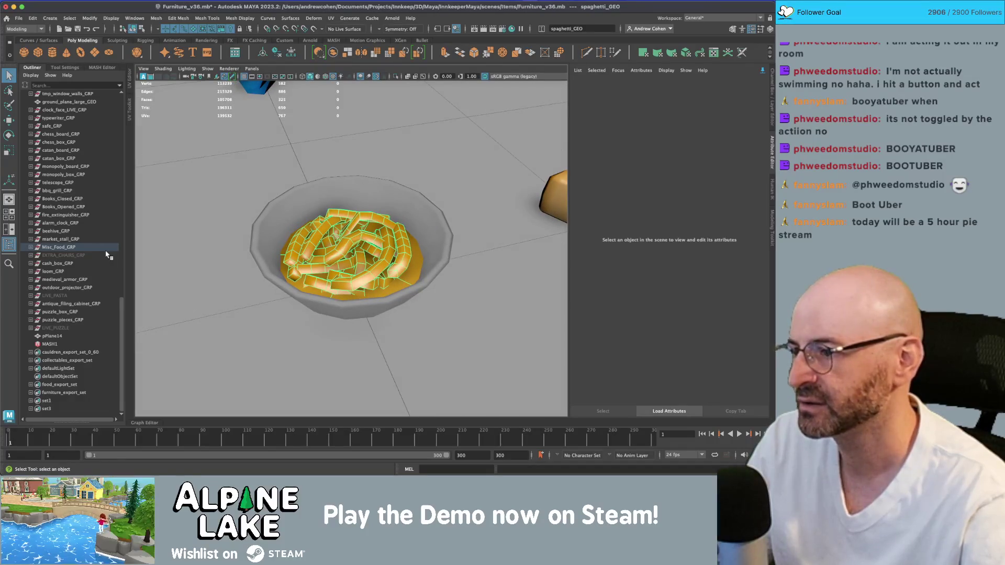
scroll(107, 255, up, 15)
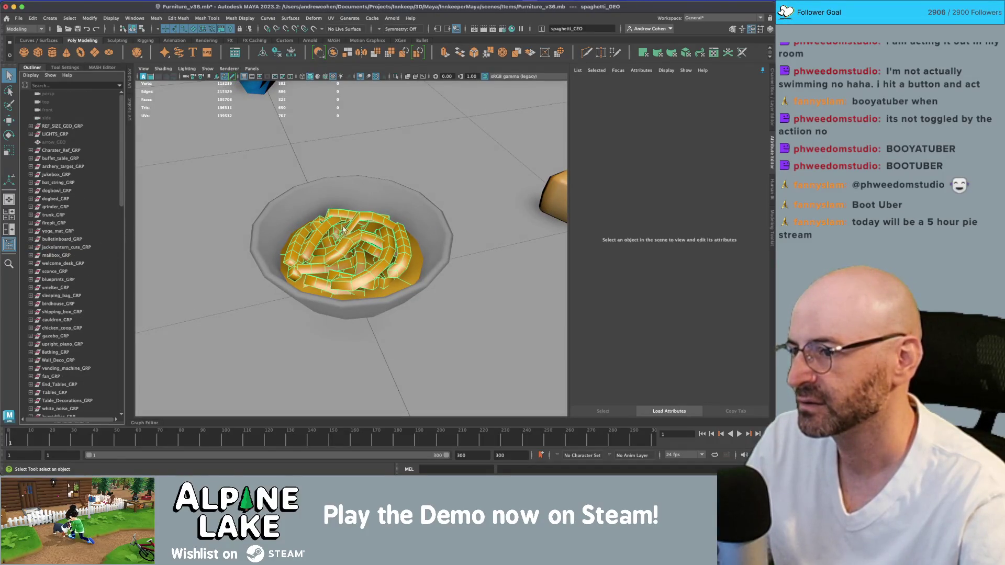
Back in Unity, disable the Decoration Cam Offset rig
key(super+Tab)
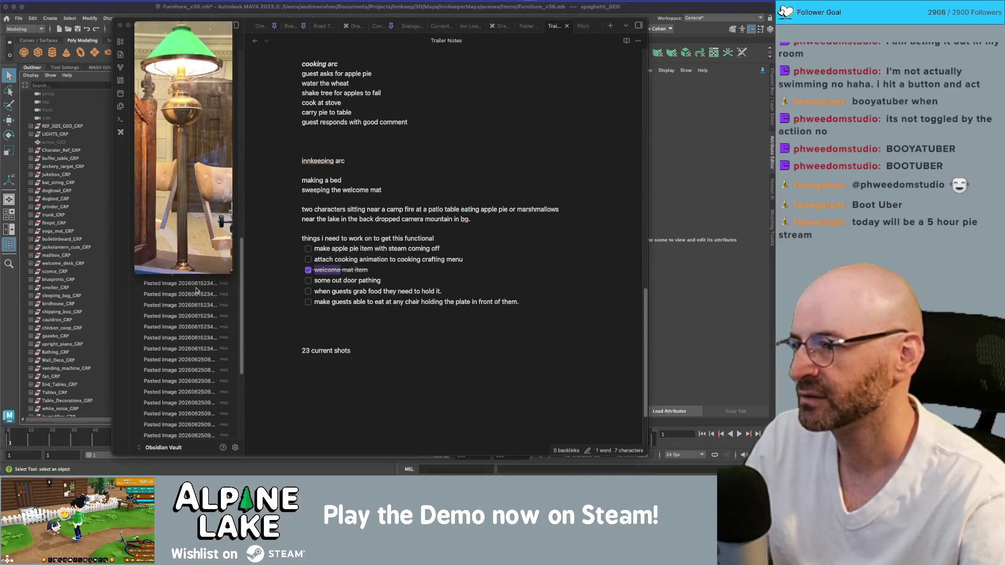
click(133, 15)
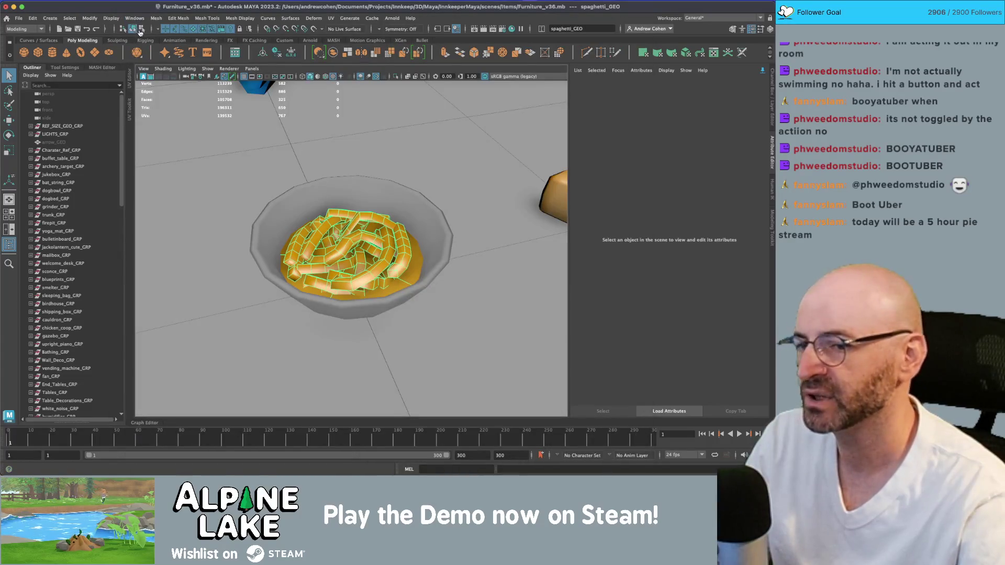
key(super+Tab)
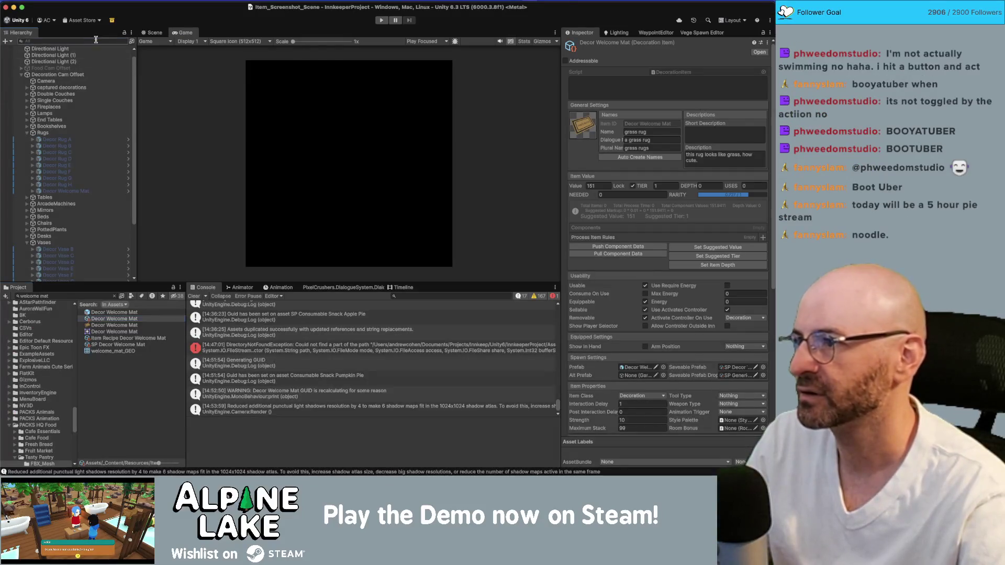
text(carb)
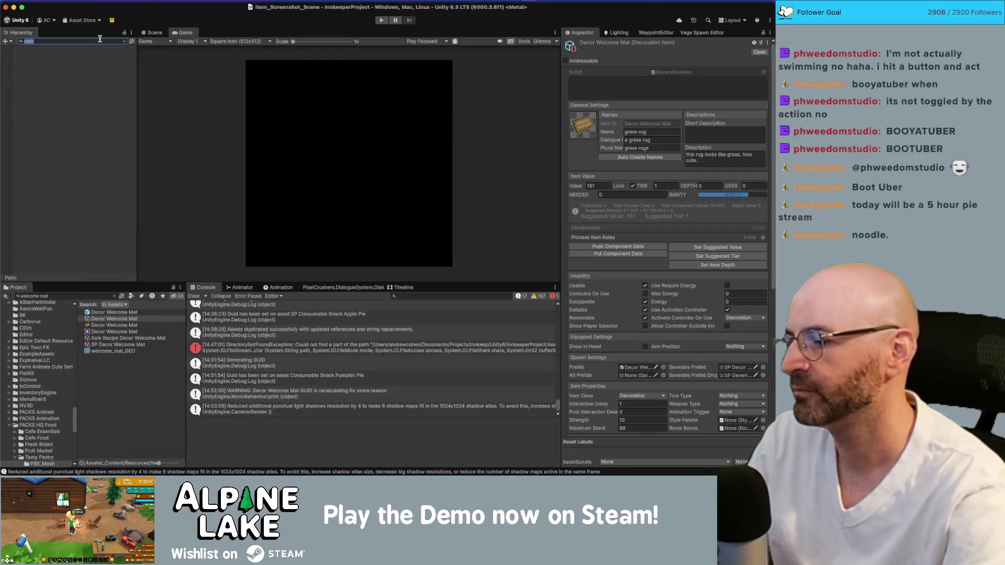
click(55, 81)
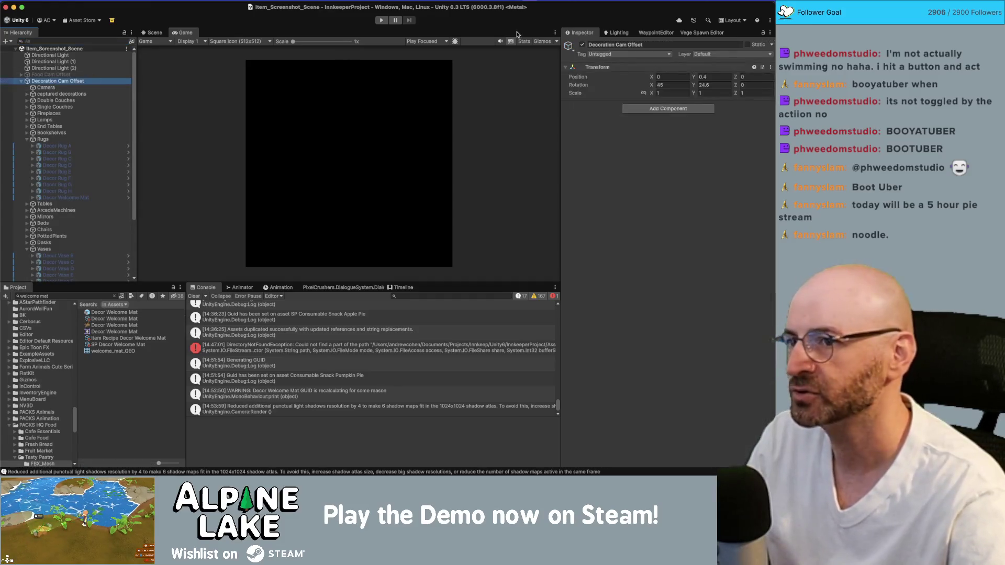
click(582, 46)
click(59, 76)
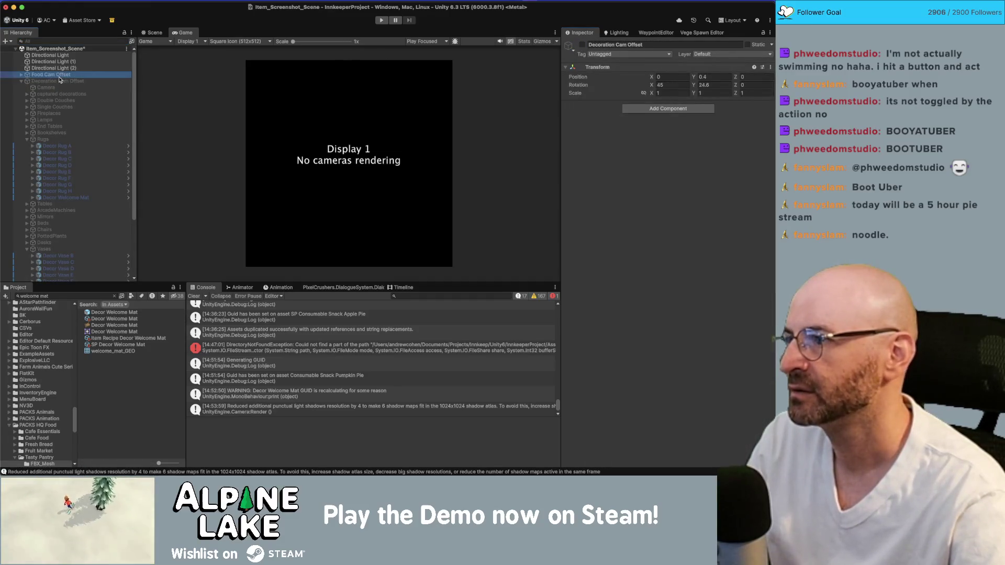
Enable the Food Cam Offset rig and expand its contents
click(583, 45)
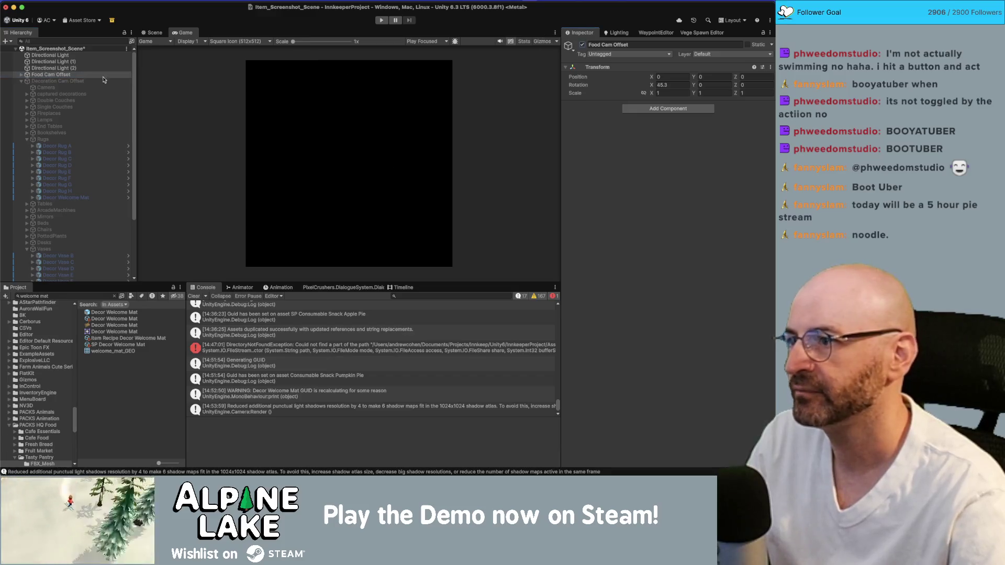
click(21, 81)
click(21, 75)
text(carb)
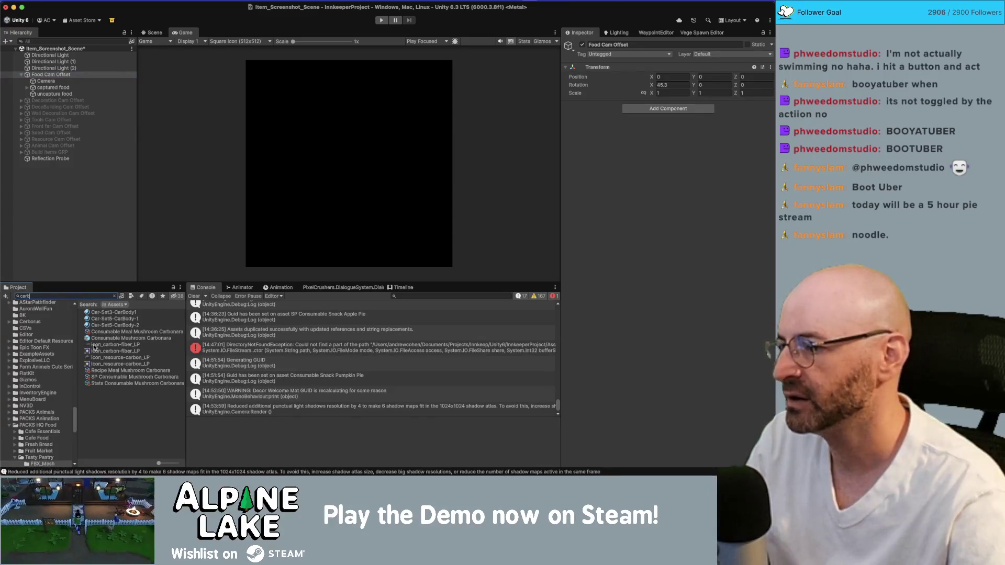
Add the Consumable Mushroom Carbonara prefab under the food rig with Position X and Z at 0
drag(105, 342, 46, 91)
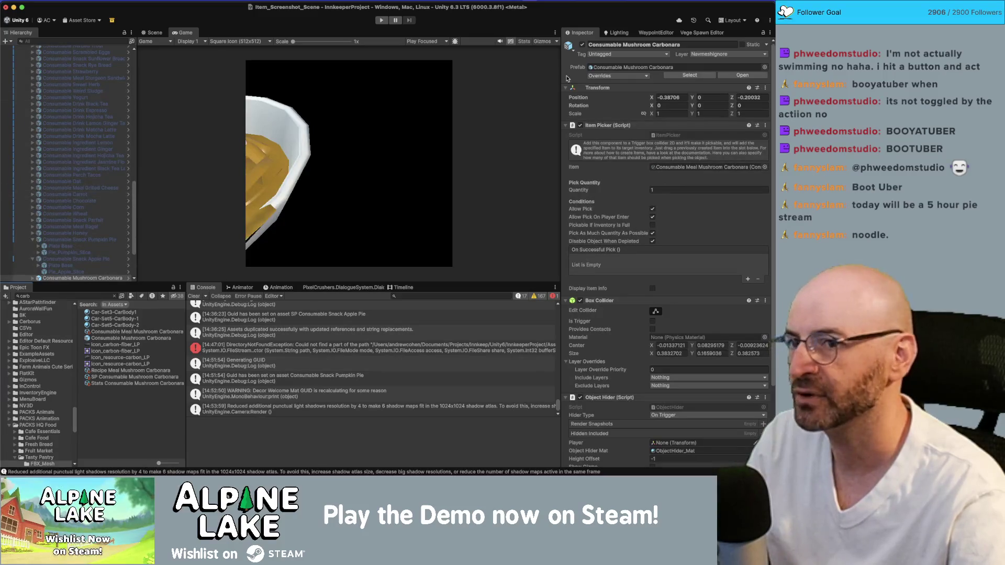
click(679, 97)
text(0)
key(Tab)
key(Tab)
text(0)
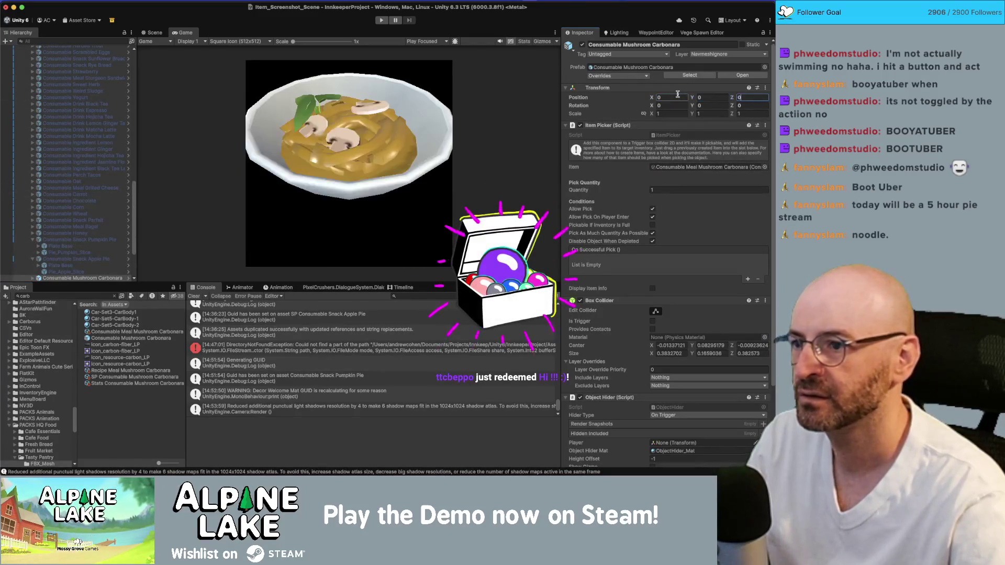
click(32, 239)
click(32, 246)
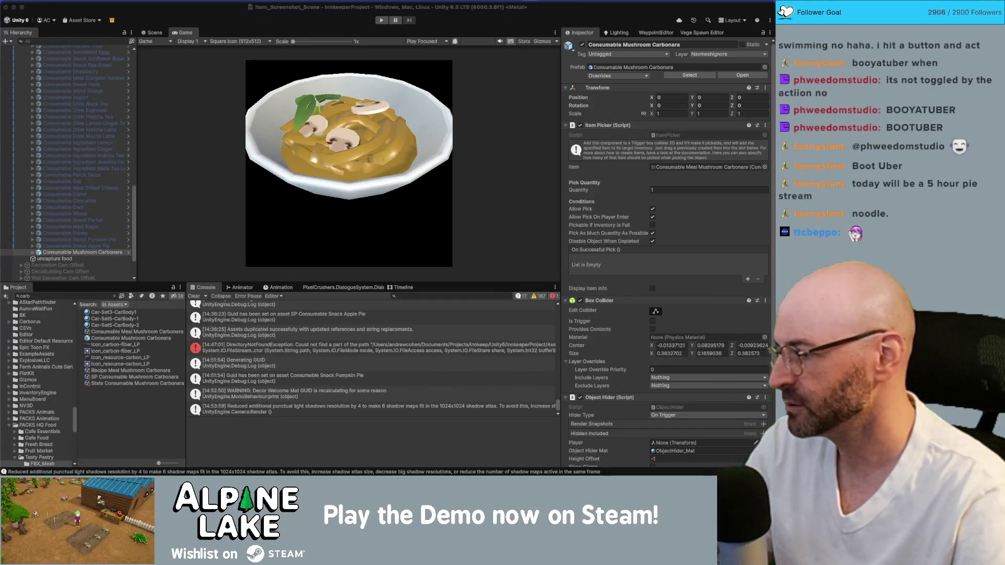
scroll(120, 148, up, 8)
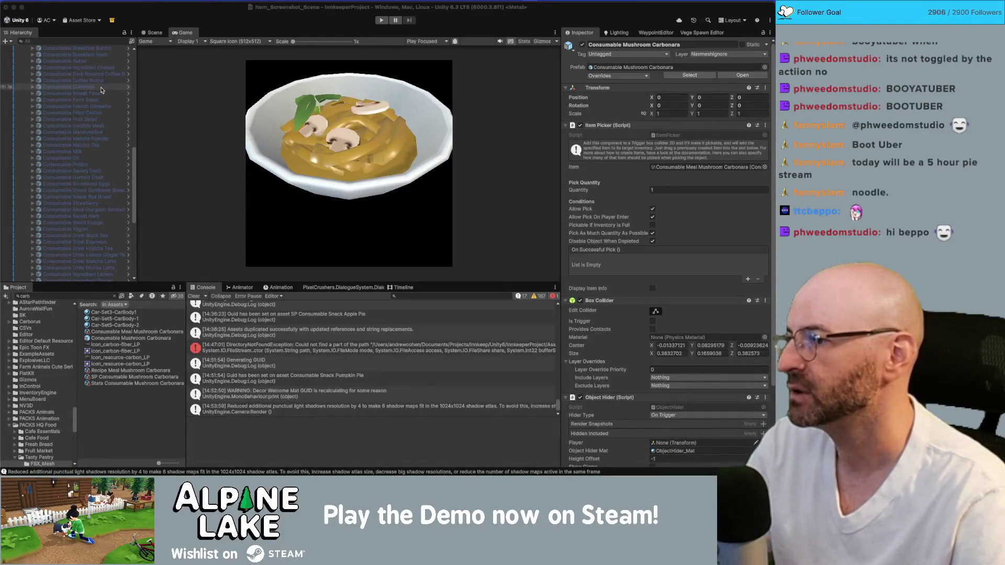
scroll(101, 131, up, 1)
scroll(101, 131, up, 3)
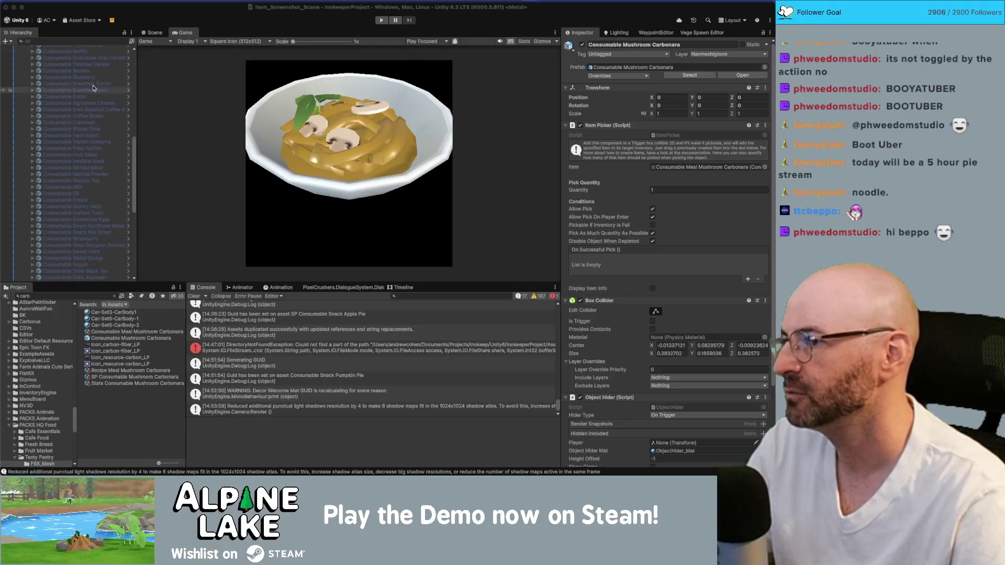
Search the Hierarchy for 'oatmeal', activate Consumable Oatmeal and frame it in the Scene view
click(95, 42)
text(oatmeal)
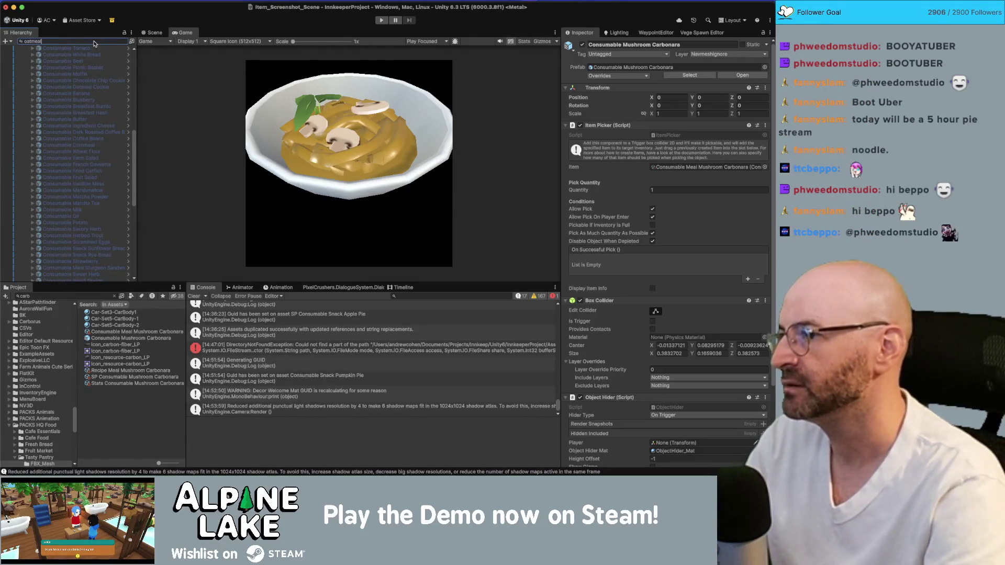
click(86, 56)
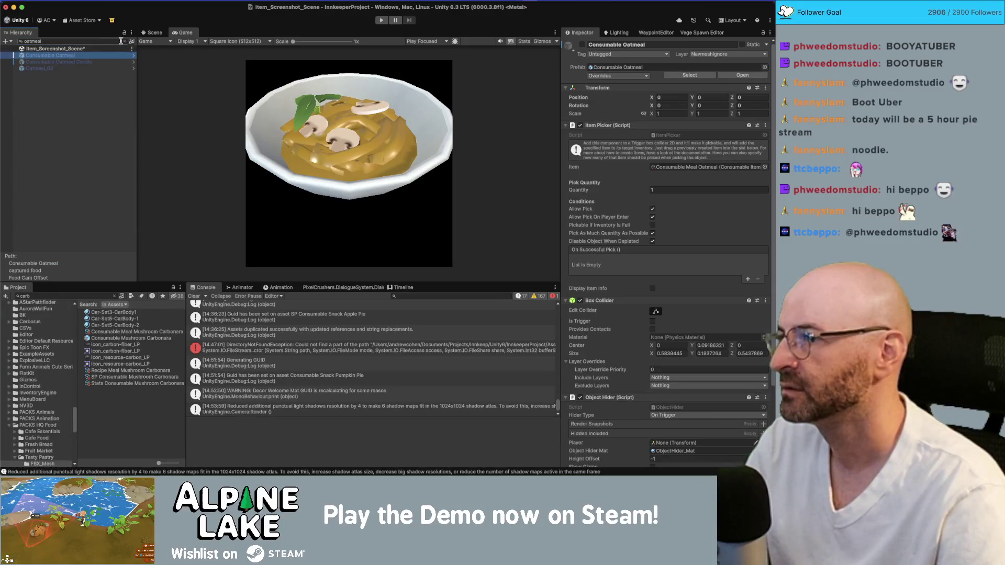
click(582, 45)
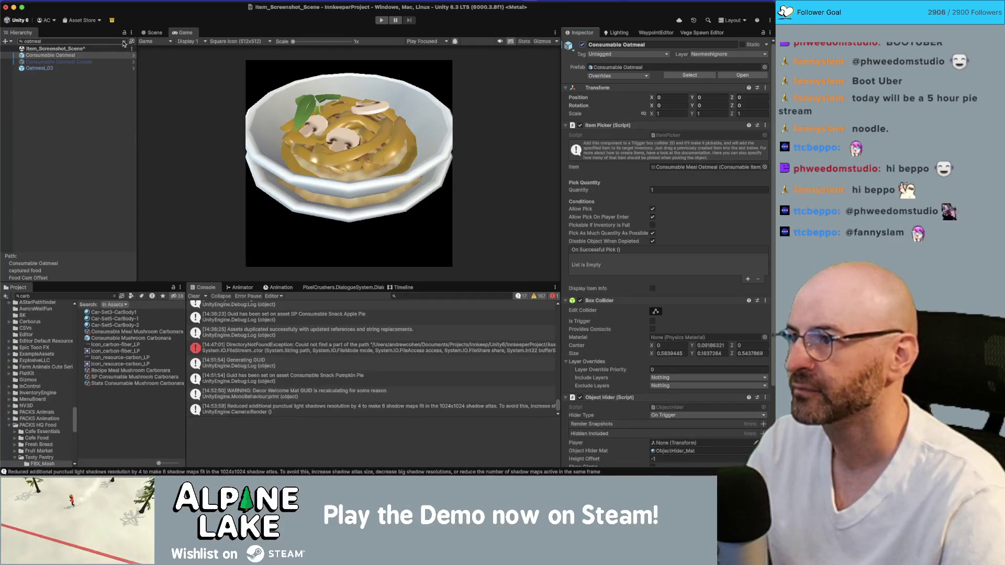
click(152, 32)
key(f)
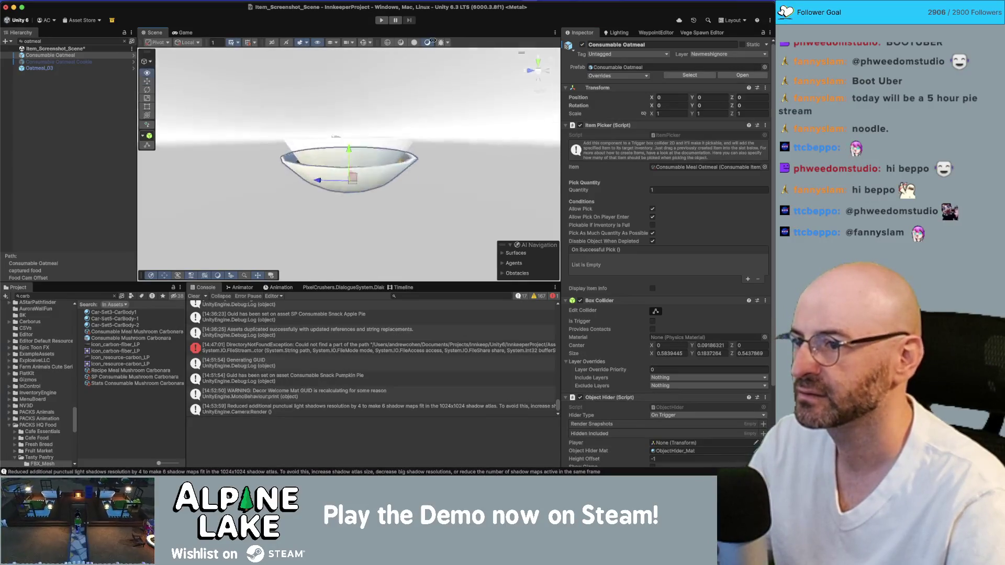
mouse_move(431, 48)
mouse_down()
mouse_move(416, 92)
mouse_move(401, 44)
mouse_up()
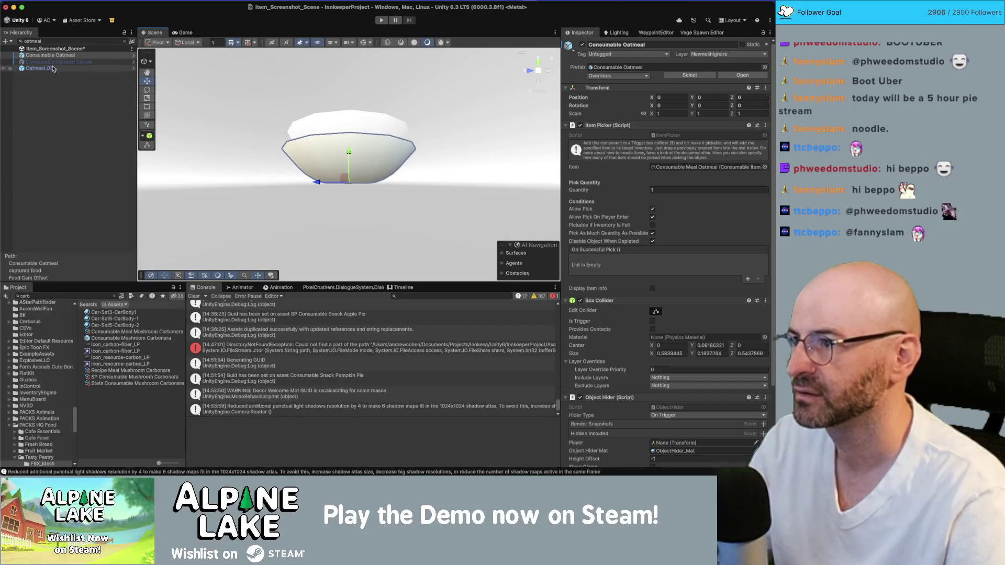
Clear the search, check the carbonara bowl, then deactivate the oatmeal and return to the Game view
click(126, 42)
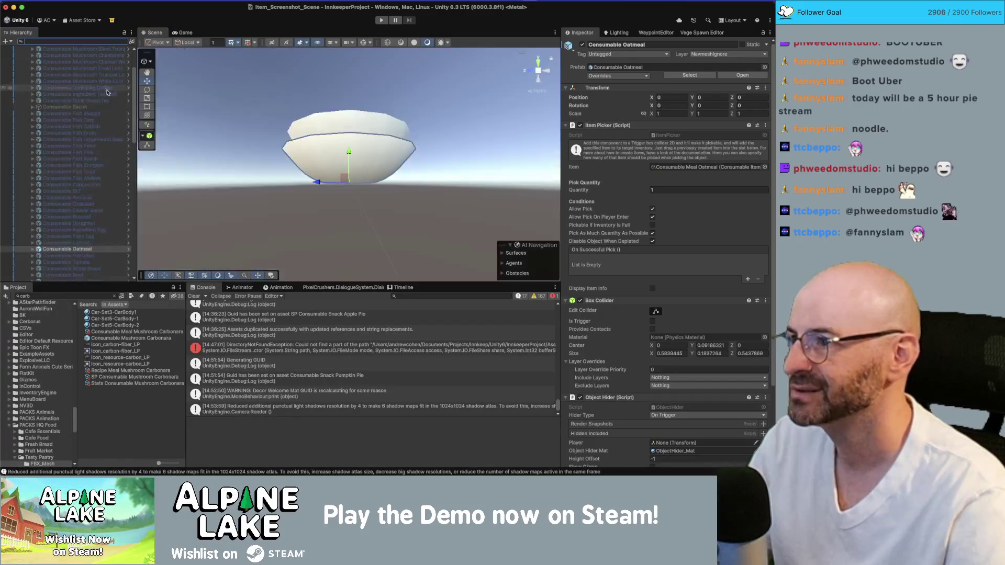
scroll(86, 183, down, 10)
click(84, 207)
mouse_move(361, 161)
mouse_down()
mouse_move(343, 194)
mouse_move(334, 187)
mouse_move(347, 180)
mouse_move(350, 161)
mouse_move(350, 178)
mouse_up()
scroll(89, 164, up, 15)
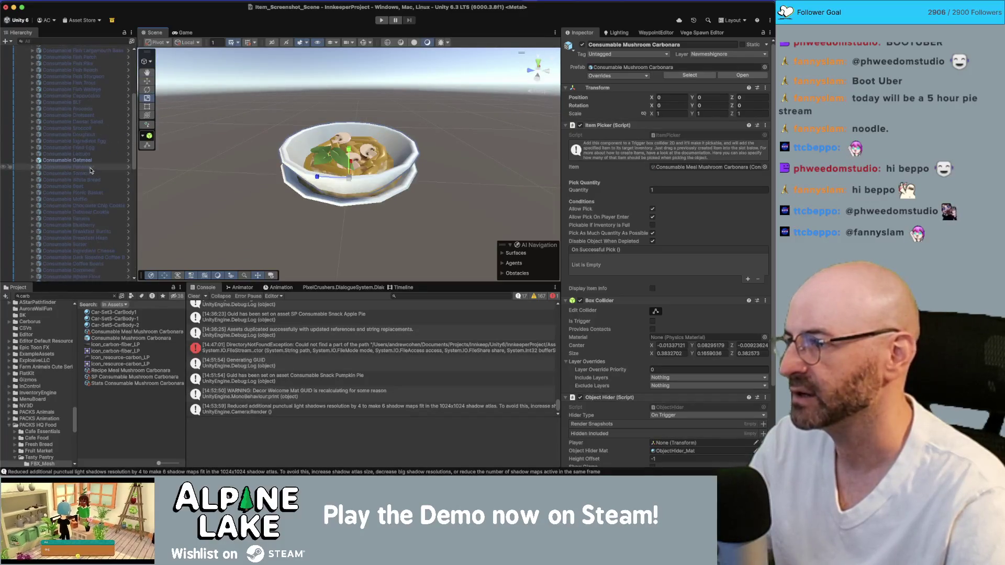
click(89, 163)
click(582, 45)
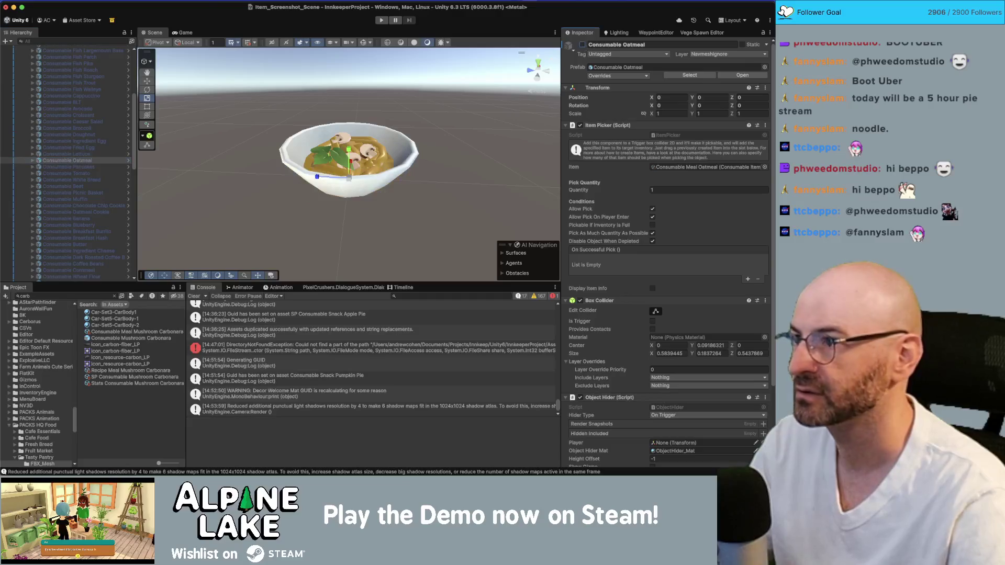
click(181, 33)
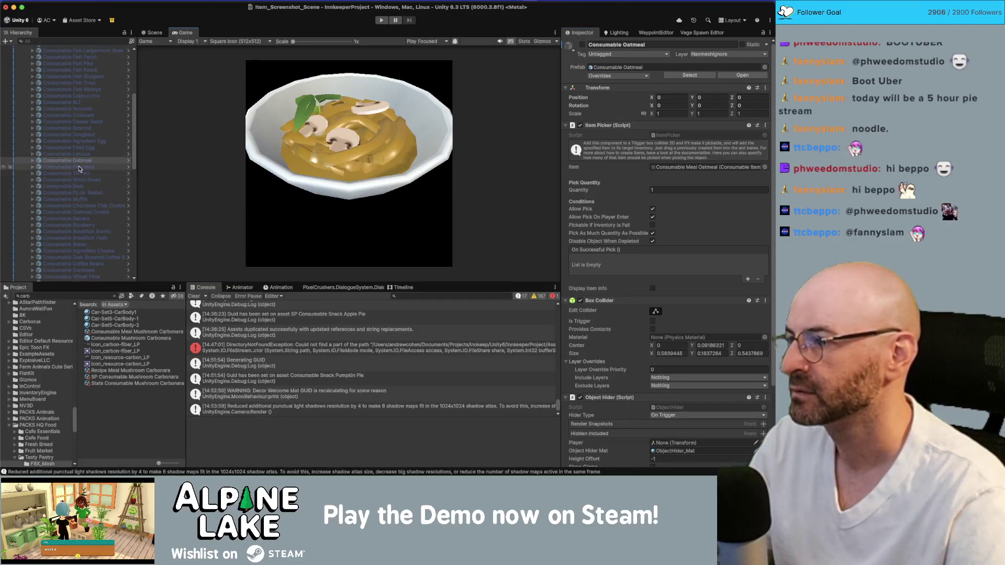
Set the carbonara bowl's Scale Y to 0.76, Position Z to -0.03, and shrink it uniformly to about 0.94
scroll(84, 240, down, 10)
click(87, 255)
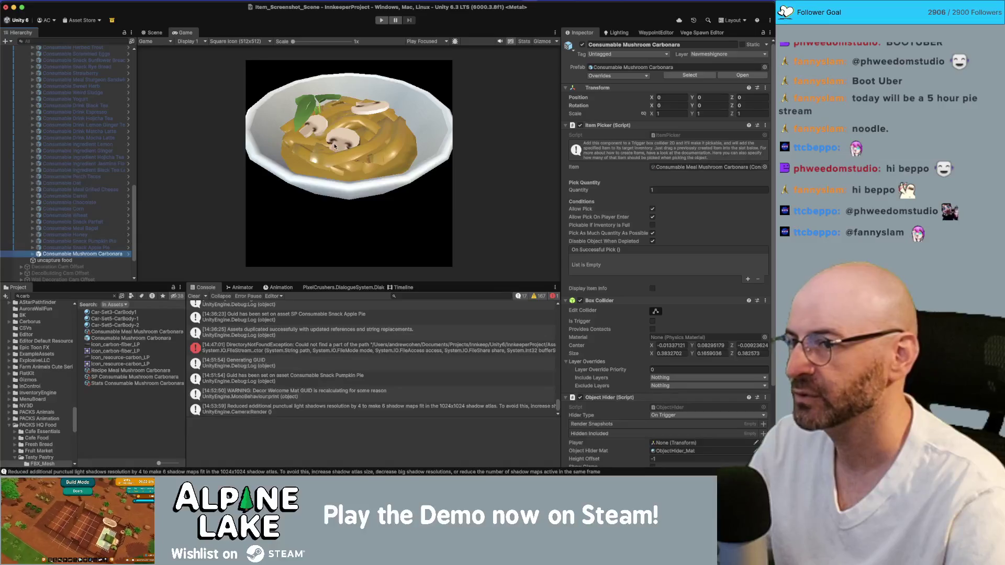
drag(694, 115, 688, 114)
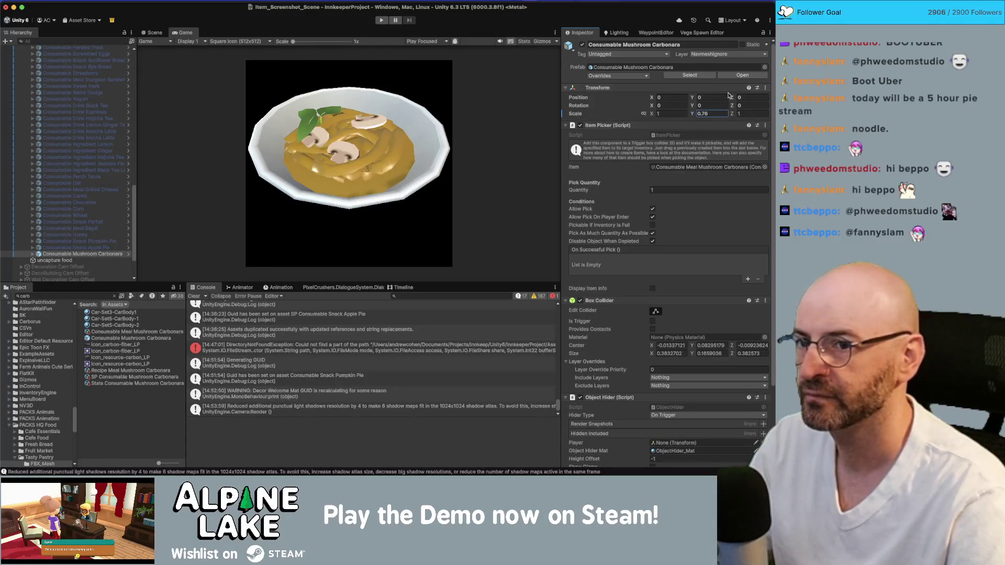
drag(735, 99, 732, 99)
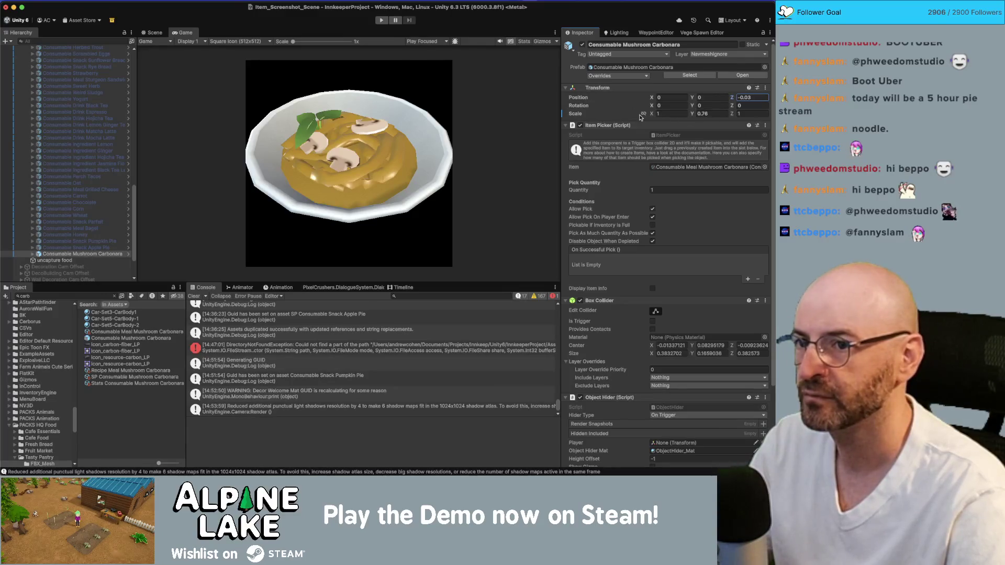
drag(649, 115, 649, 117)
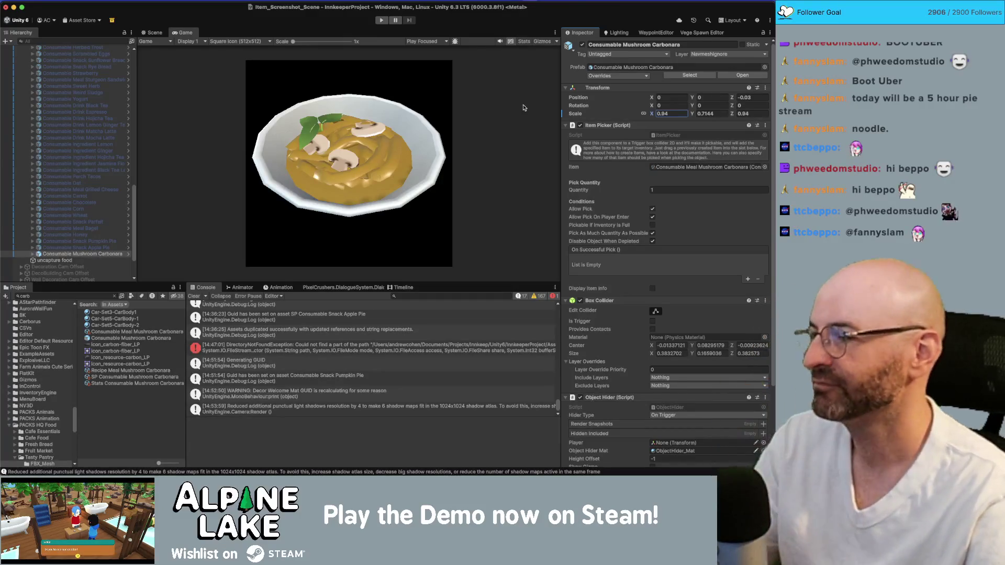
scroll(88, 175, up, 5)
scroll(88, 175, up, 10)
click(46, 81)
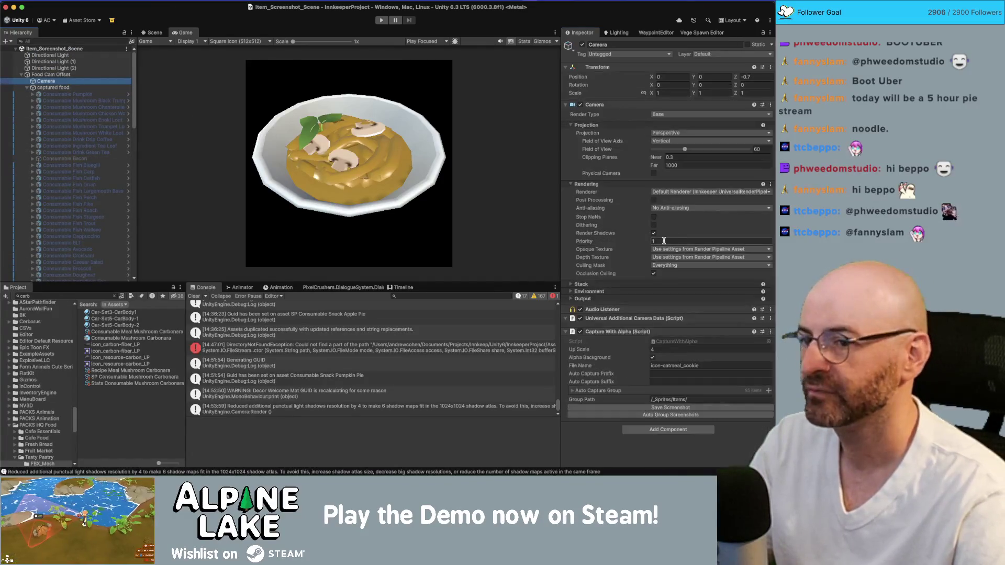
Assign the carbonara to Auto Capture Group, run Auto Group Screenshots, and select the new texture
scroll(111, 215, down, 15)
mouse_move(111, 215)
mouse_down()
mouse_move(654, 390)
mouse_move(656, 402)
mouse_move(619, 393)
mouse_up()
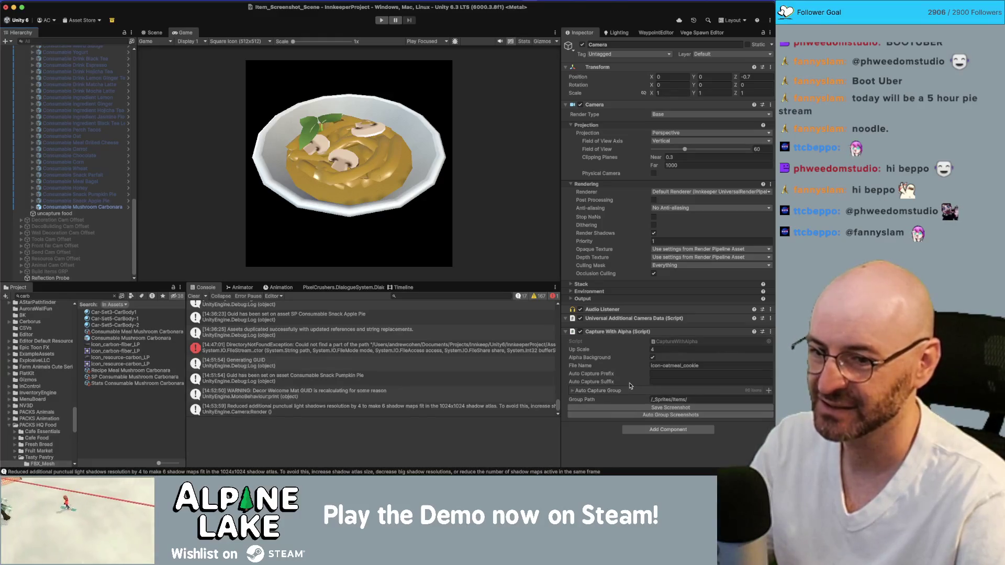
click(635, 415)
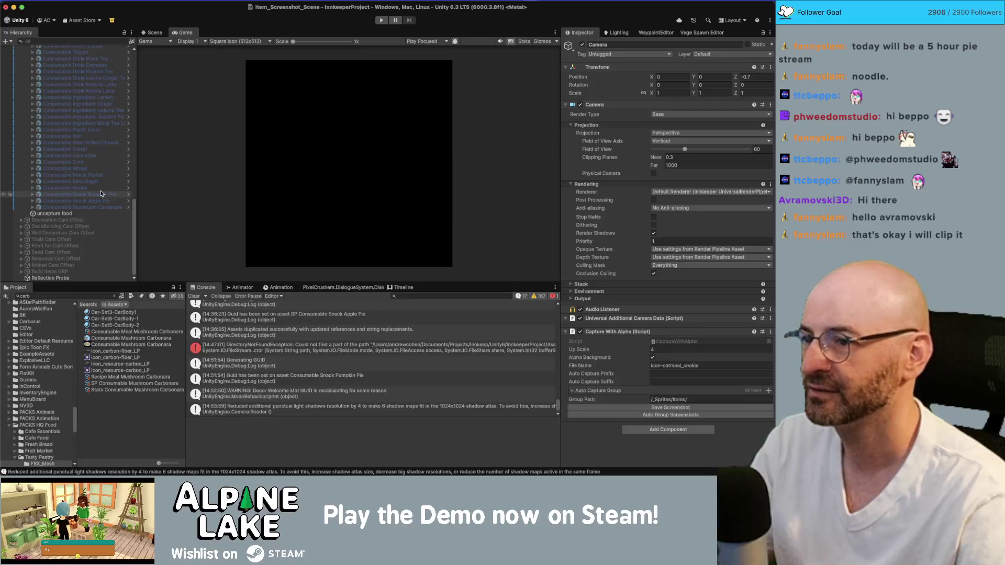
click(131, 345)
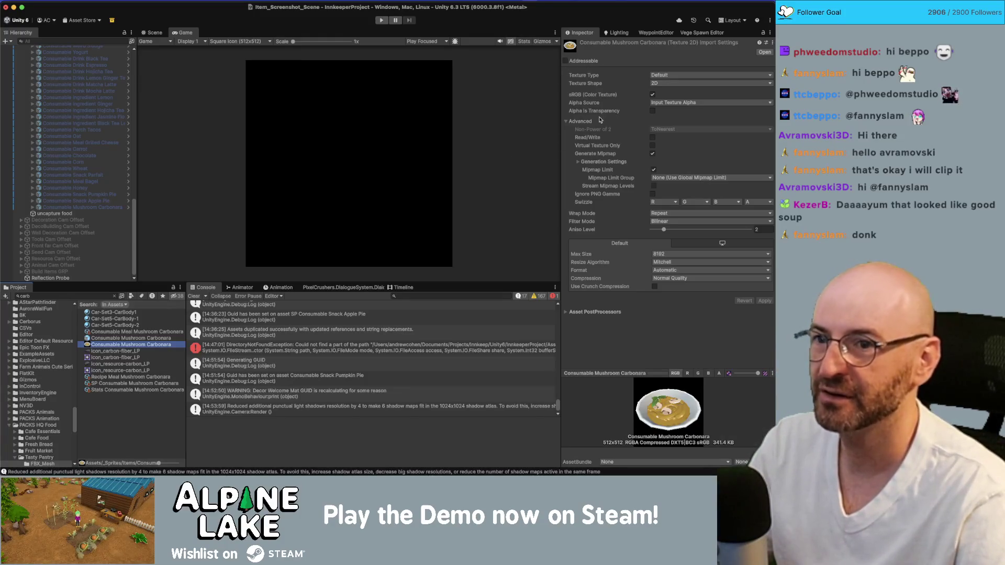
Import the carbonara capture as a Single Sprite (2D and UI) with Generate Mipmap on
click(685, 76)
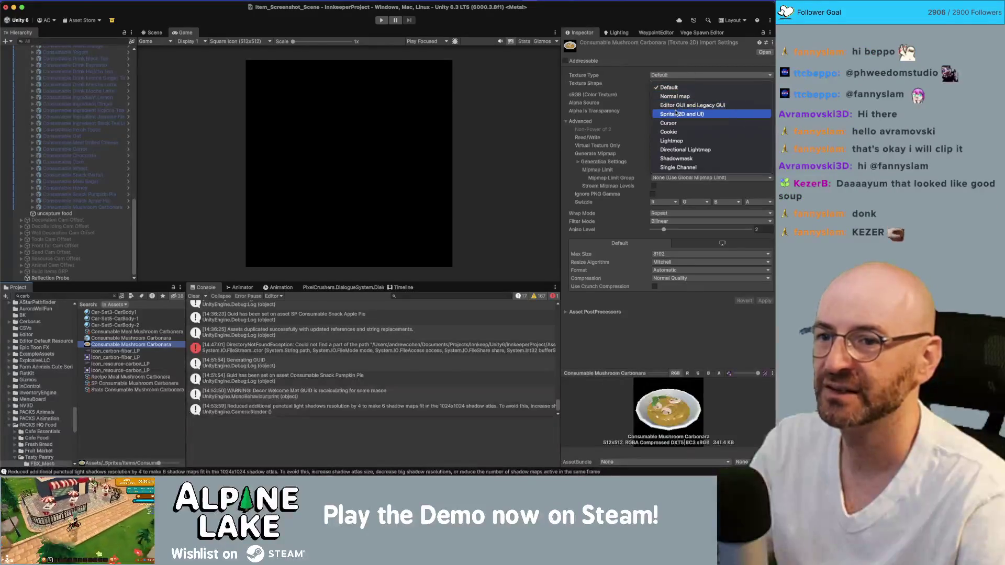
click(678, 114)
click(675, 95)
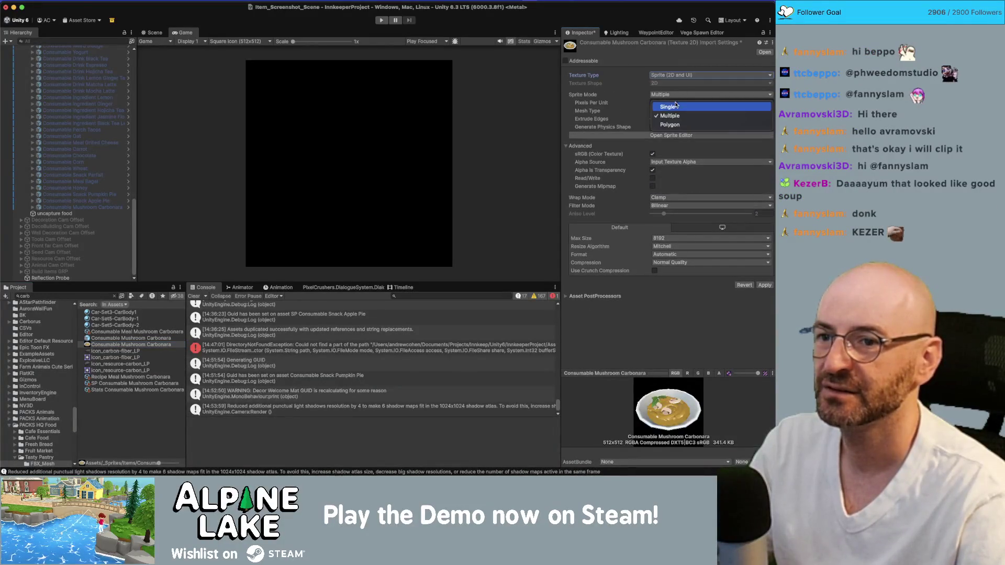
click(668, 107)
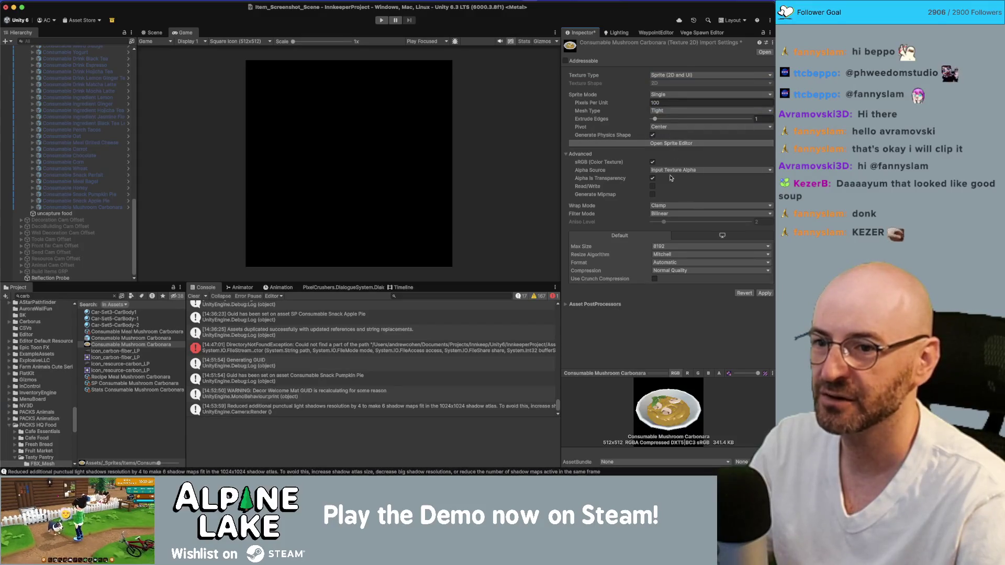
click(654, 195)
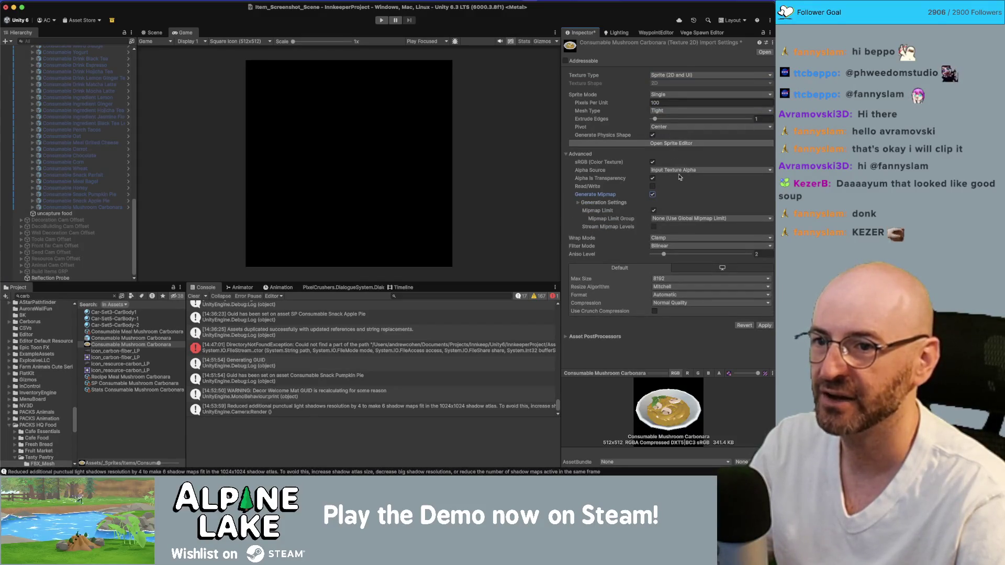
click(765, 325)
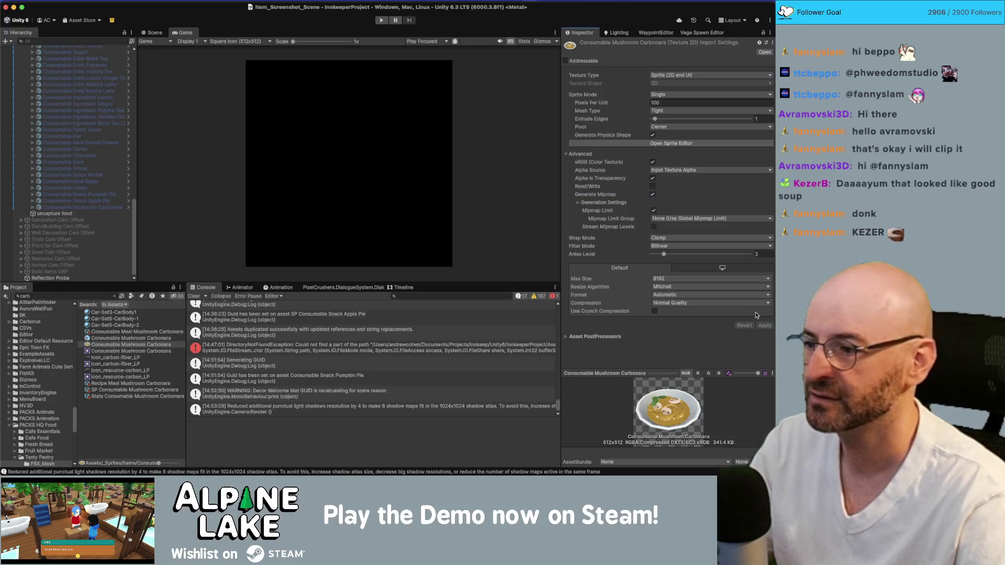
Give the Consumable Meal Mushroom Carbonara item the captured bowl image as its icon
click(125, 332)
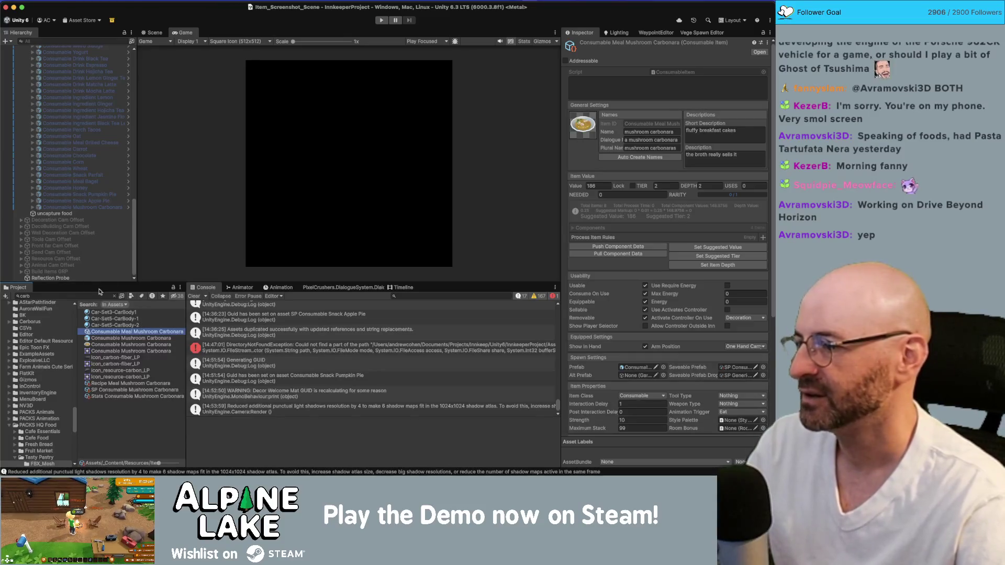
scroll(134, 265, up, 10)
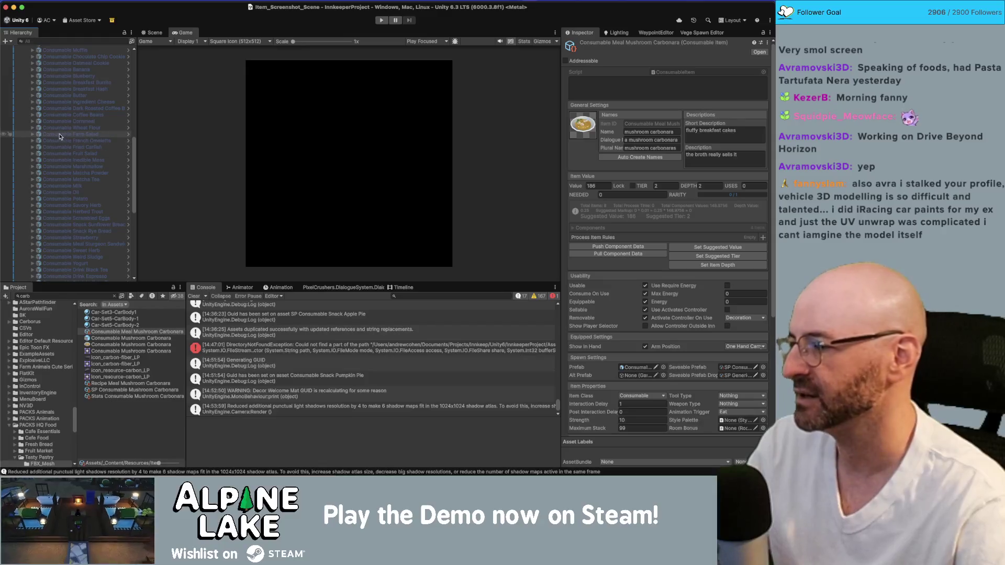
click(65, 115)
Collapse the Food Cam Offset hierarchy and switch to the Scene view
key(Left)
key(Left)
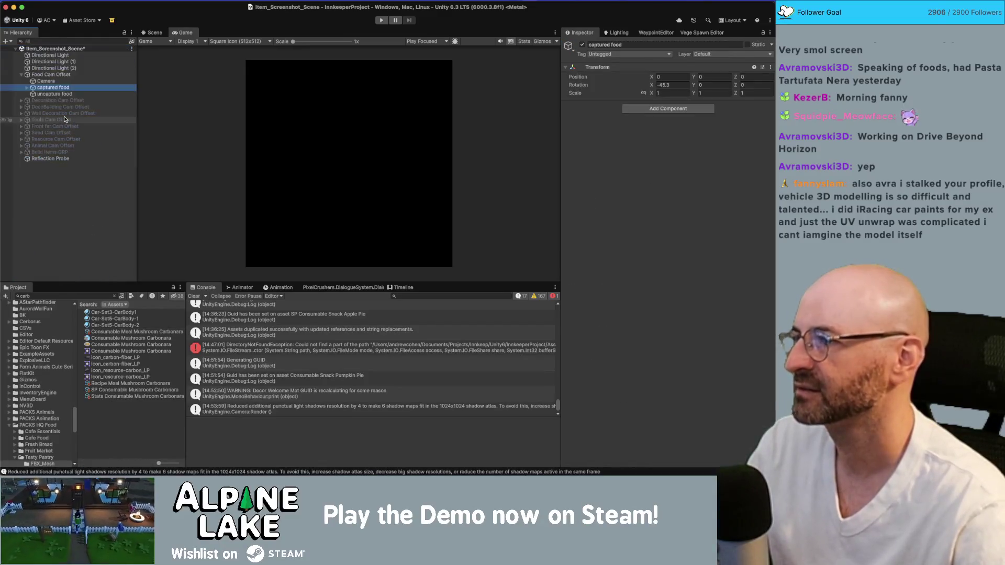
key(Left)
key(Left)
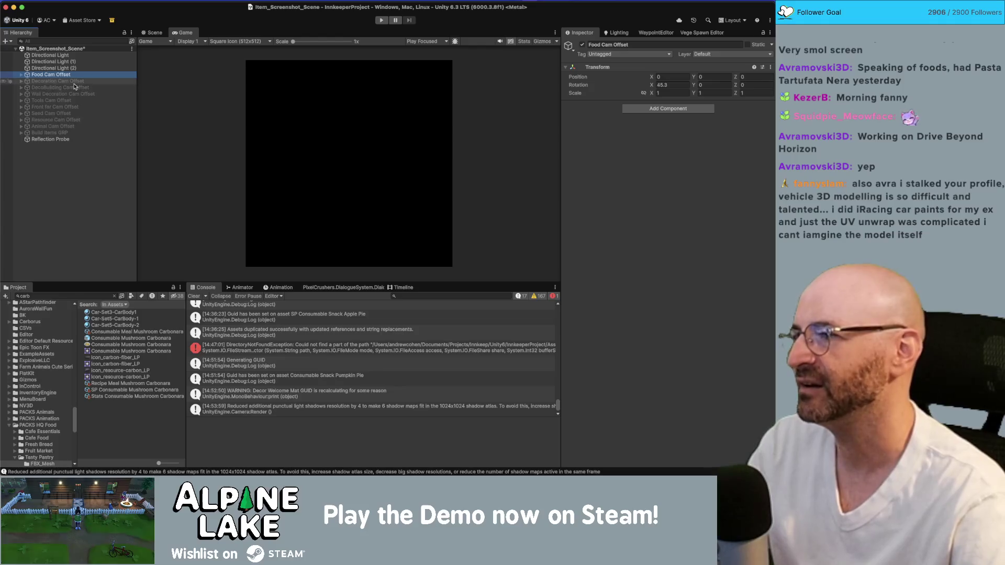
click(202, 165)
click(151, 33)
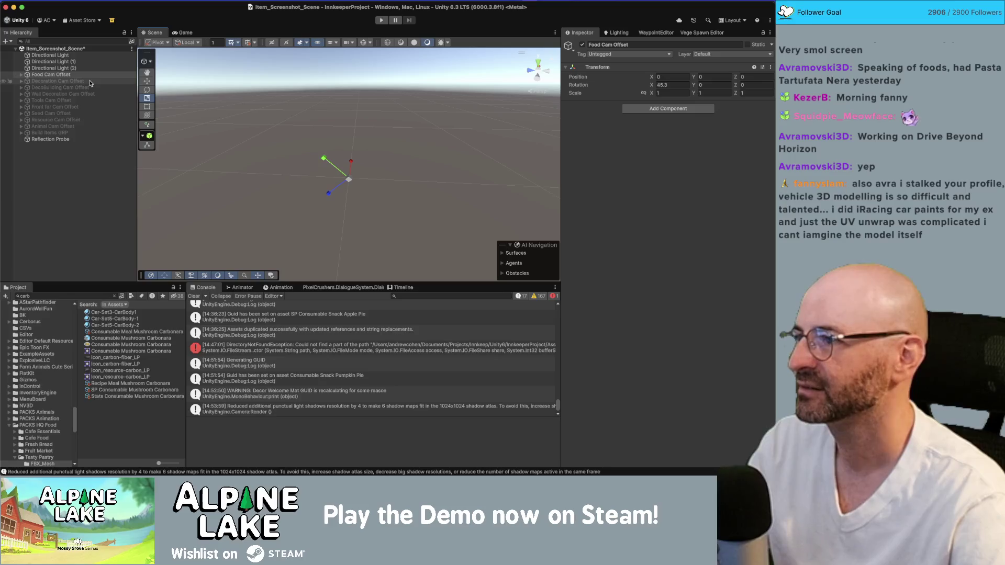
Search the project for 'pie' and enable Generate Mipmap on both apple and pumpkin pie textures
click(96, 296)
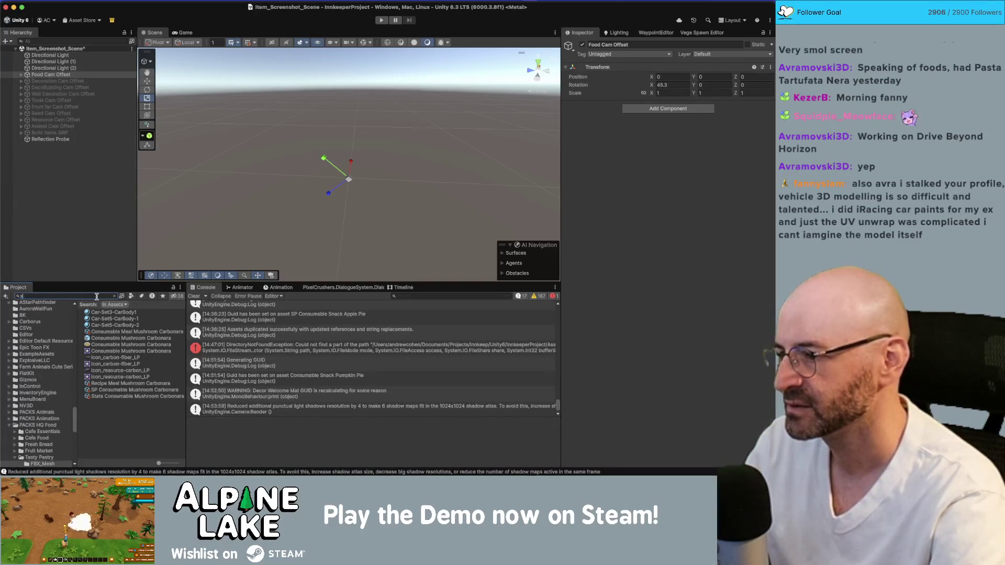
text(nack pie)
click(102, 325)
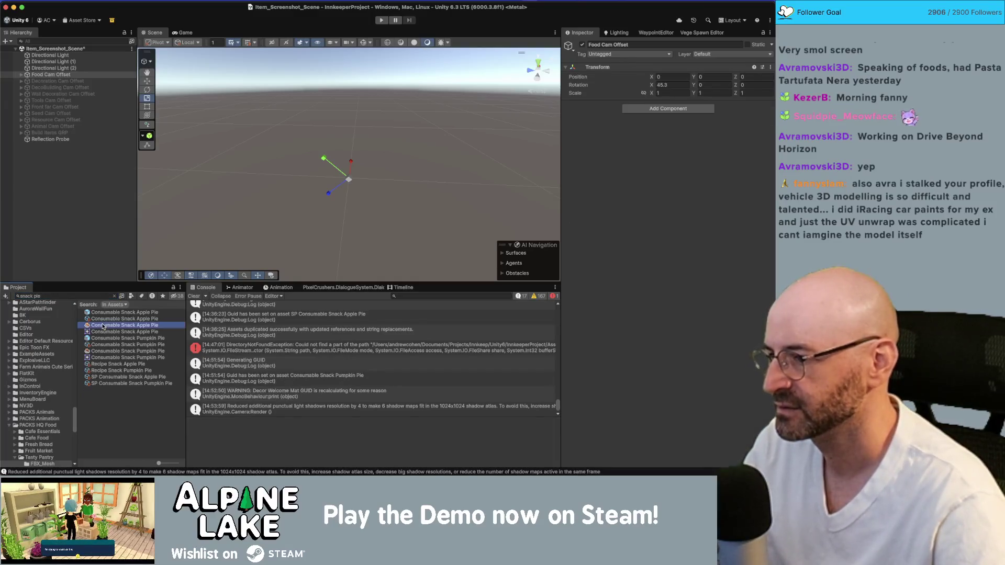
super+click(107, 351)
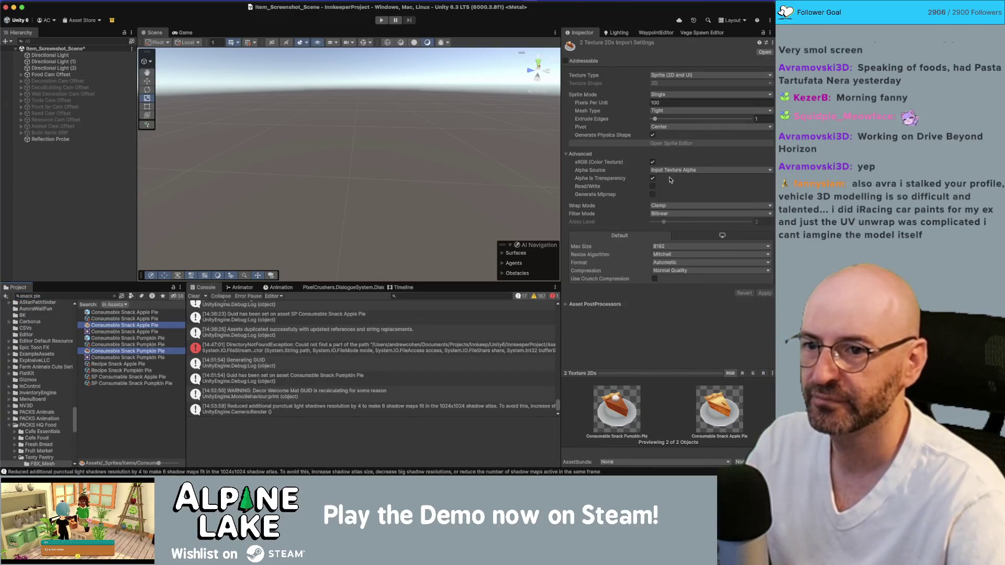
click(652, 194)
click(764, 326)
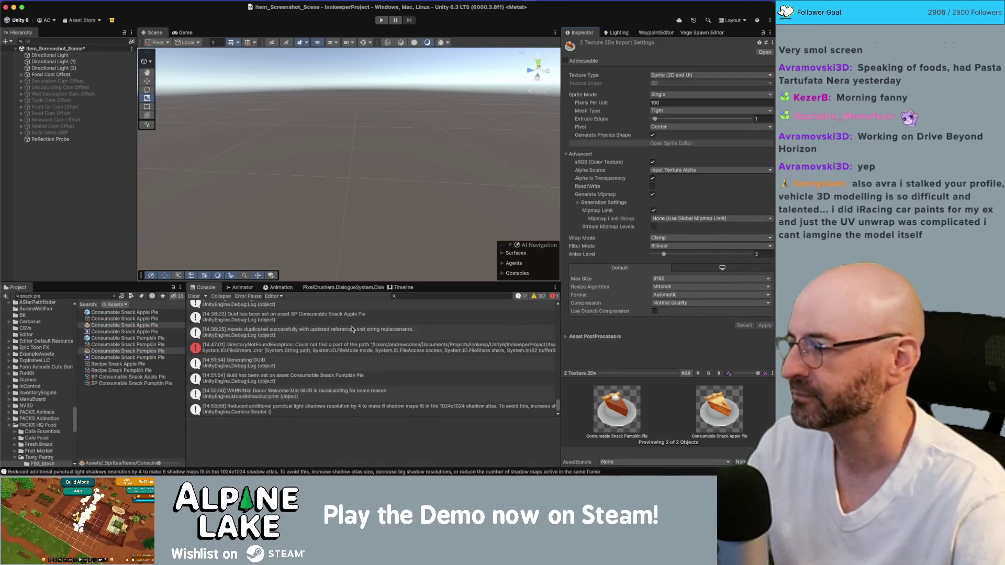
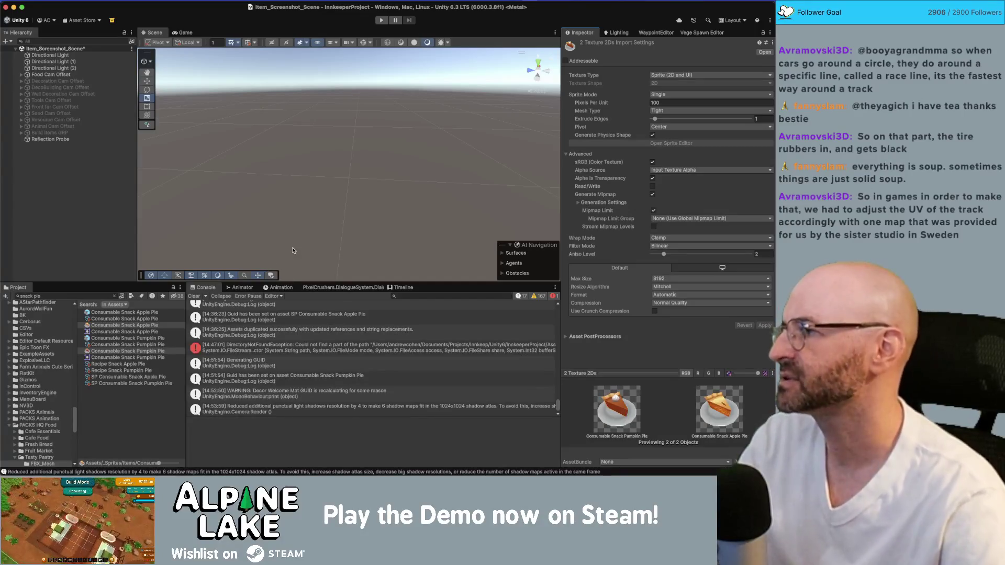
Save the Unity screenshot scene, then search 'main game' and select Main_Game_Scene before switching to Maya
click(83, 190)
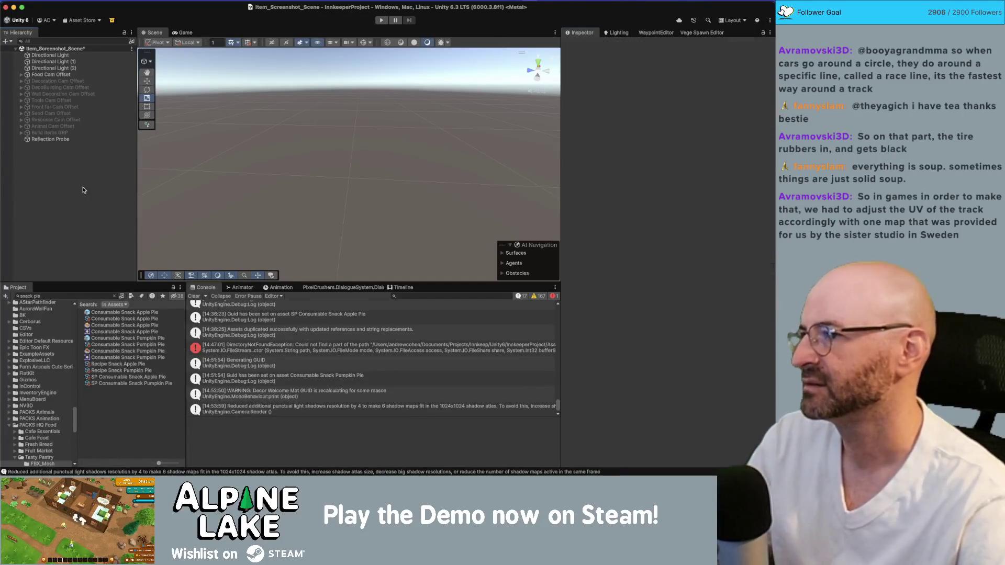
key(super+s)
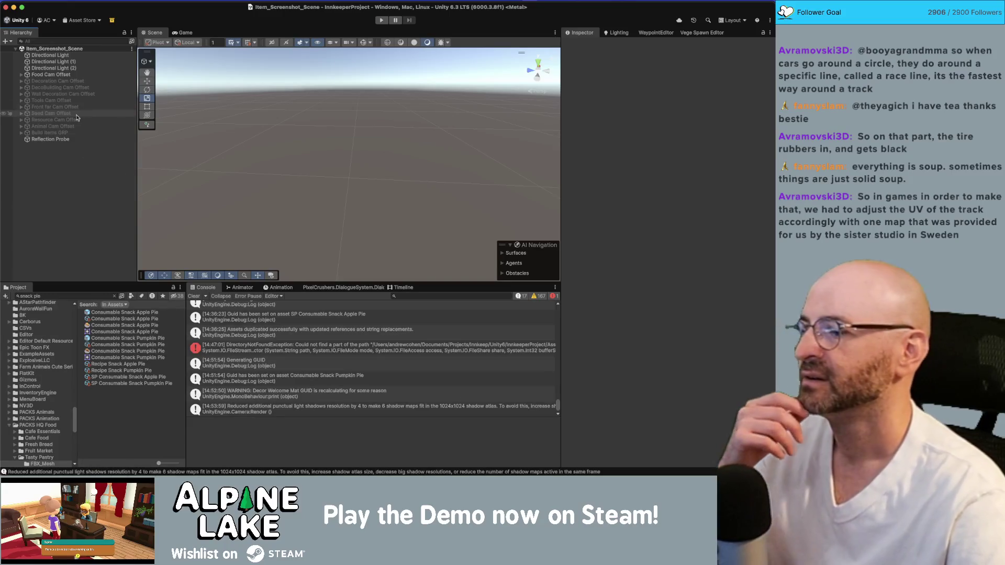
click(72, 296)
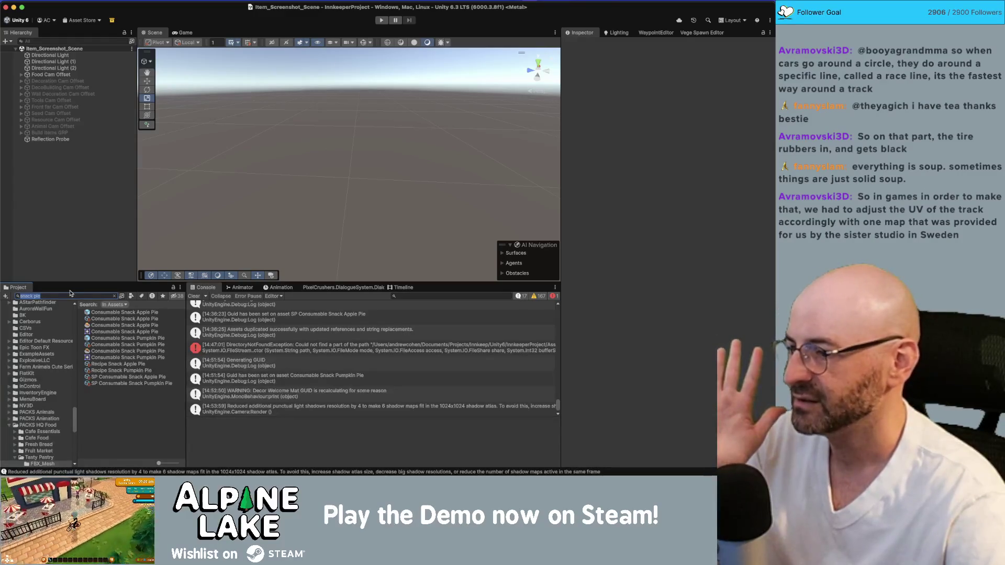
text(main gam)
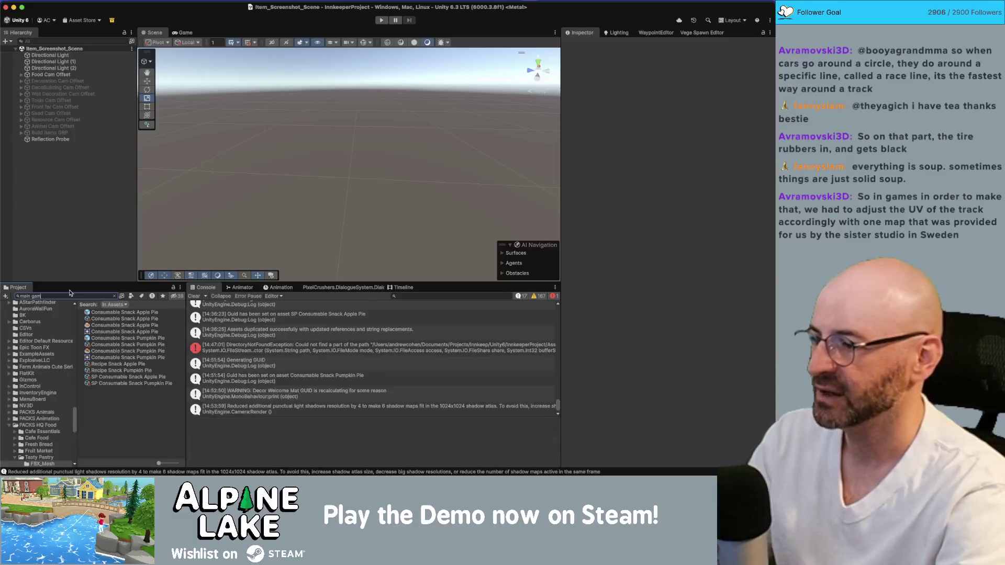
text(e)
click(110, 326)
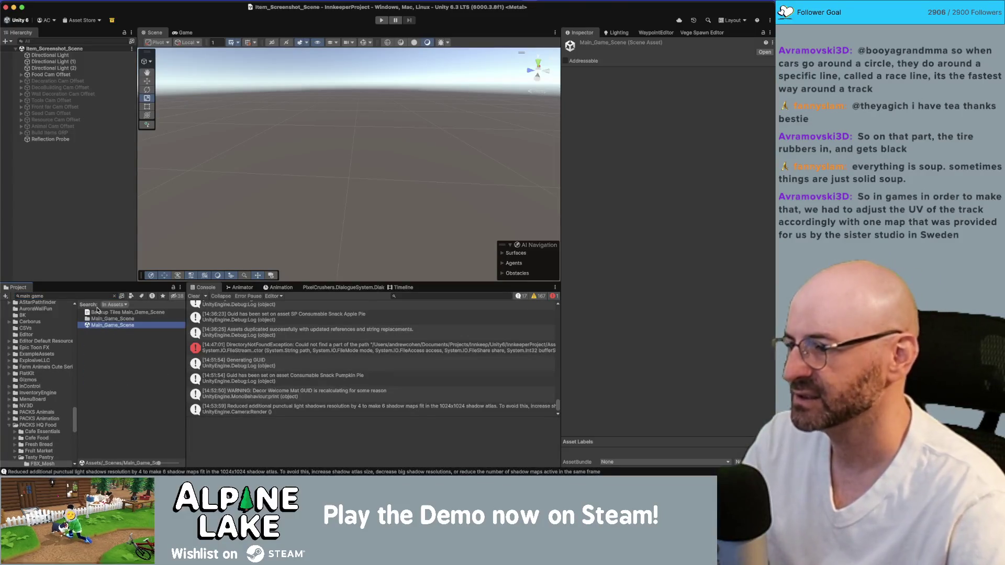
key(super+Tab)
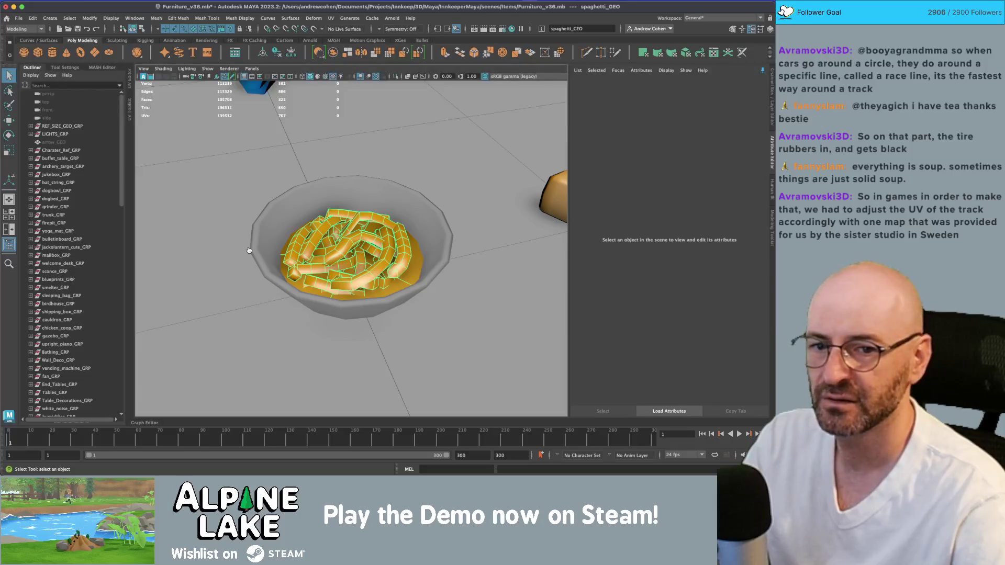
Tick the apple pie item in Obsidian's trailer notes checklist, then start a new Chrome window
key(super+Tab)
click(309, 249)
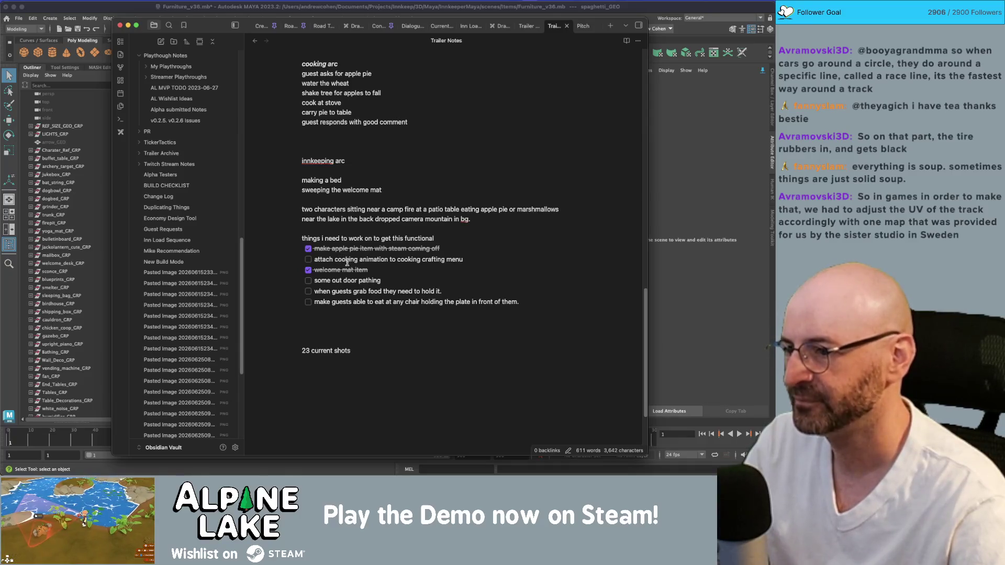
click(341, 281)
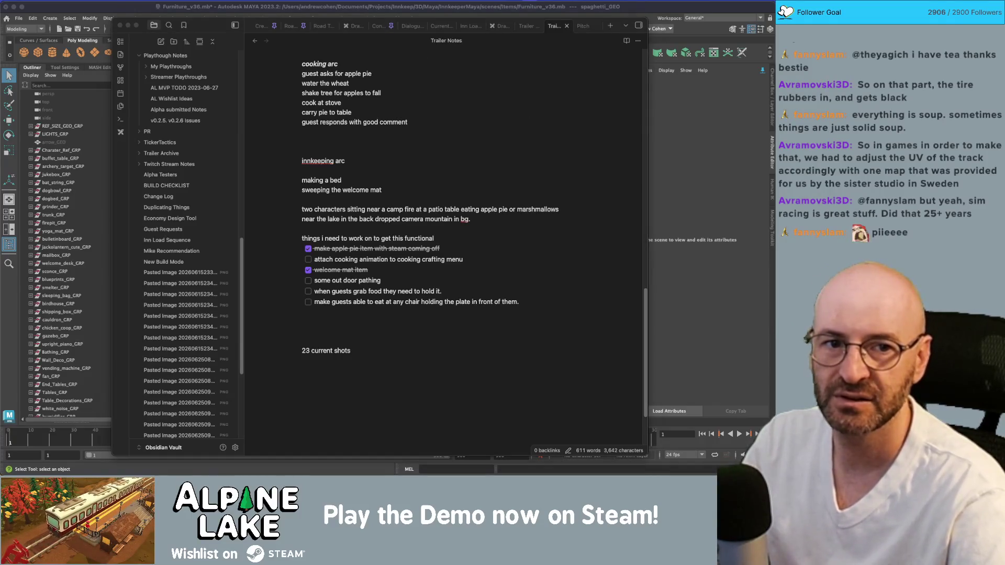
key(super+n)
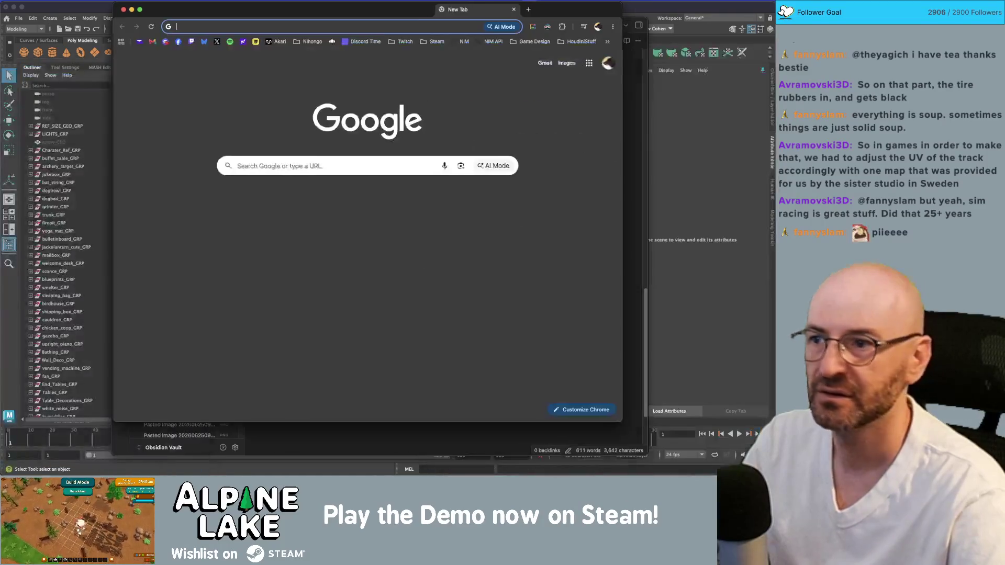
Search Google for 'outdoor paths' in the new Chrome window to see garden path results
drag(484, 53, 443, 52)
text(outdoor paths)
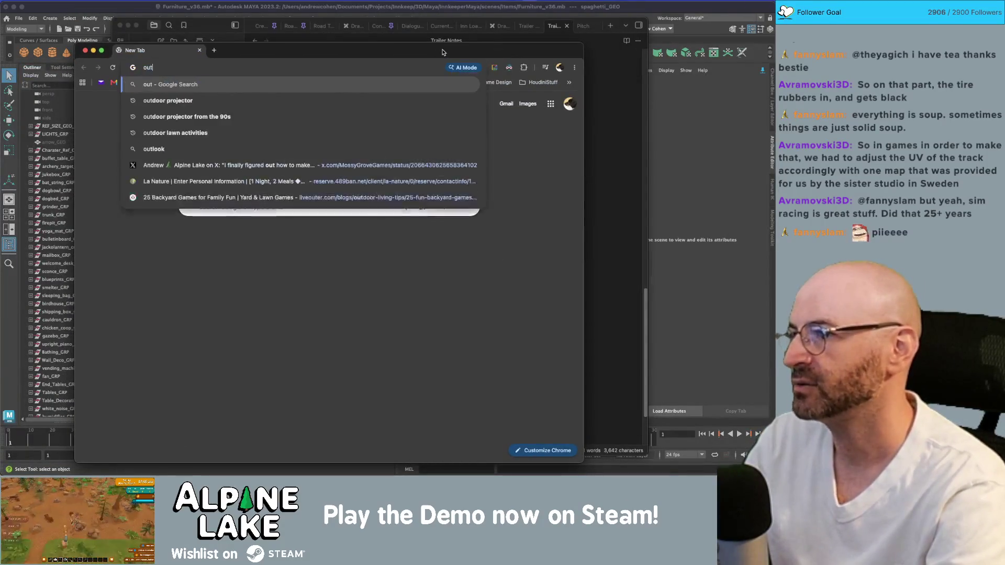
key(Return)
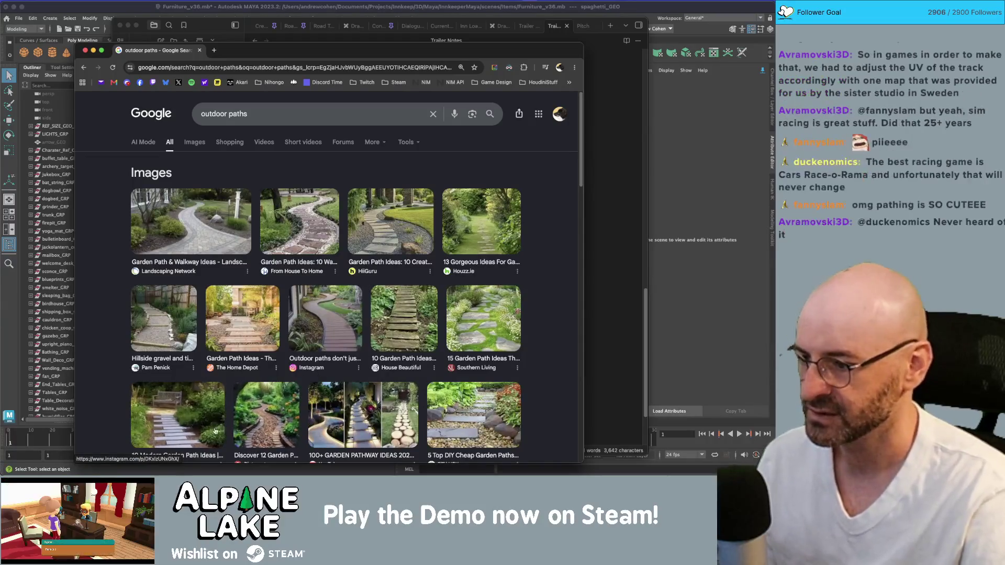
scroll(175, 434, down, 1)
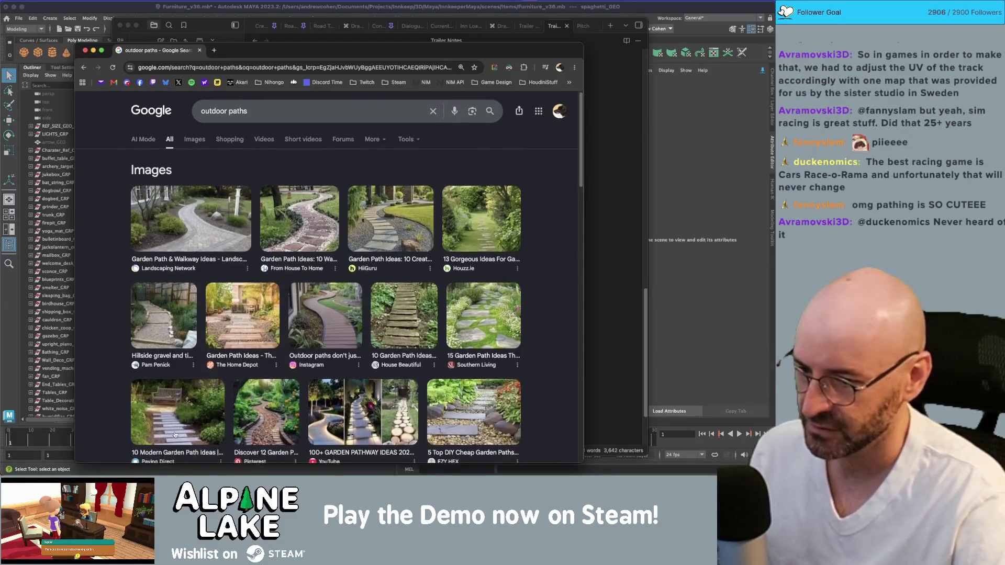
scroll(406, 409, down, 3)
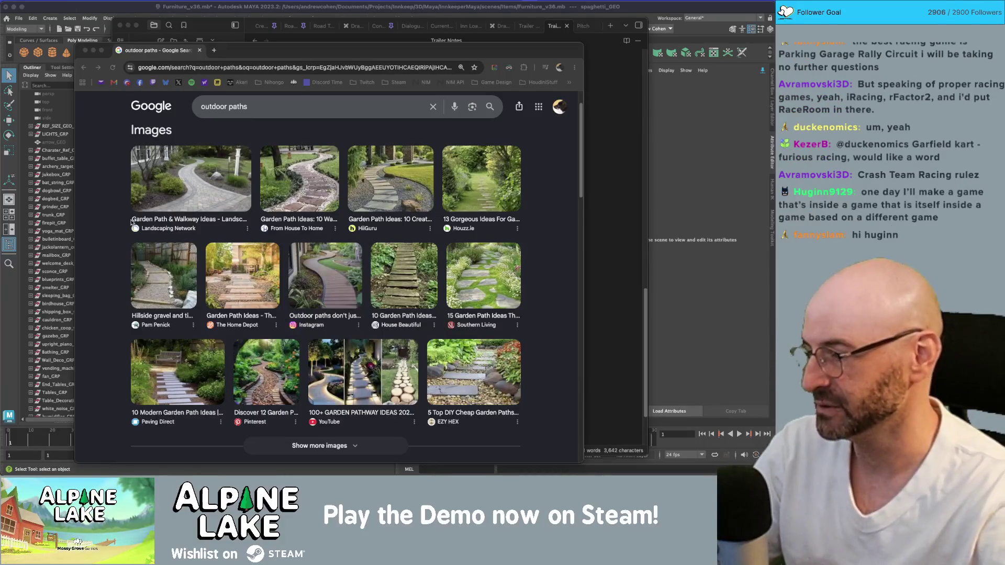
scroll(223, 265, down, 4)
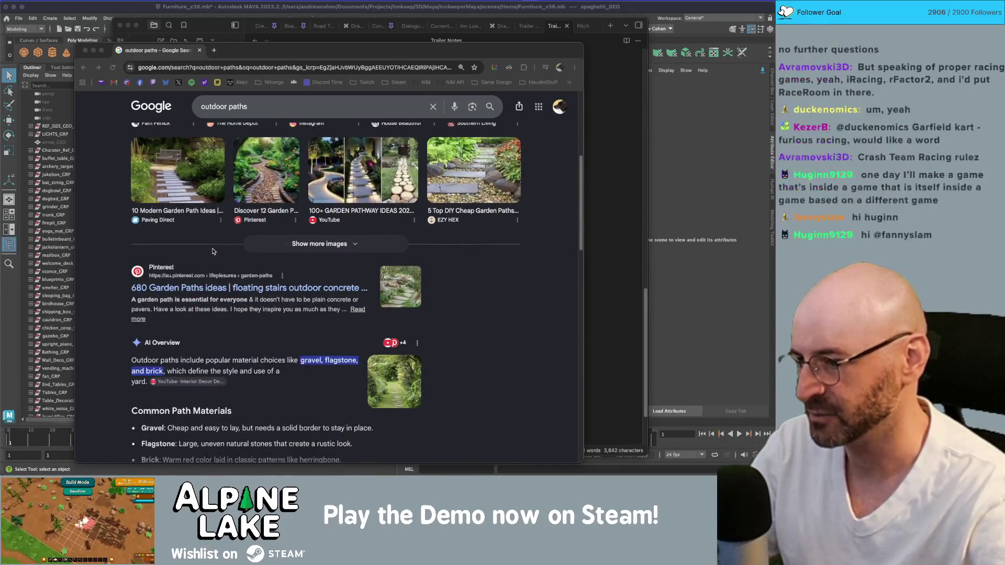
scroll(212, 256, down, 6)
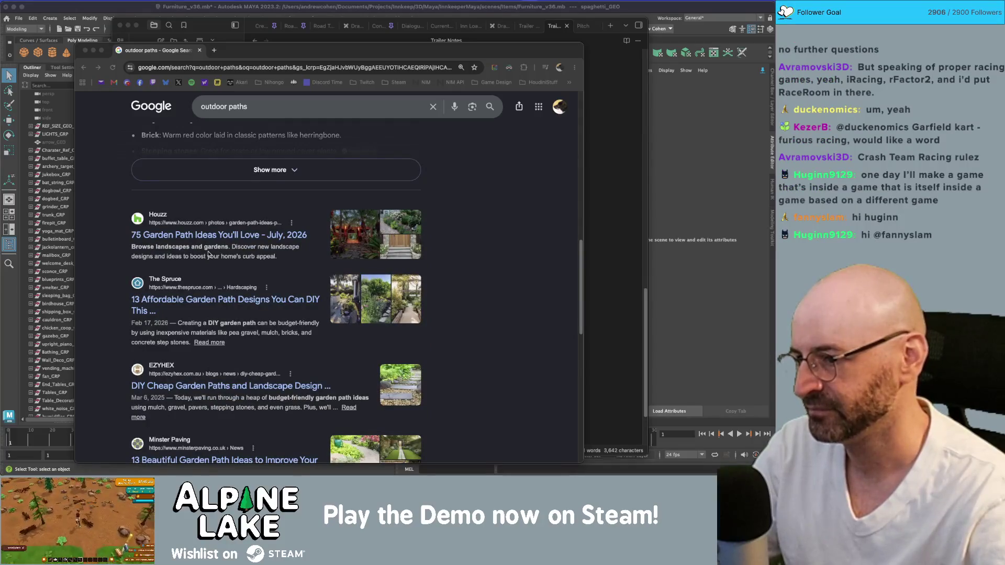
scroll(208, 254, down, 3)
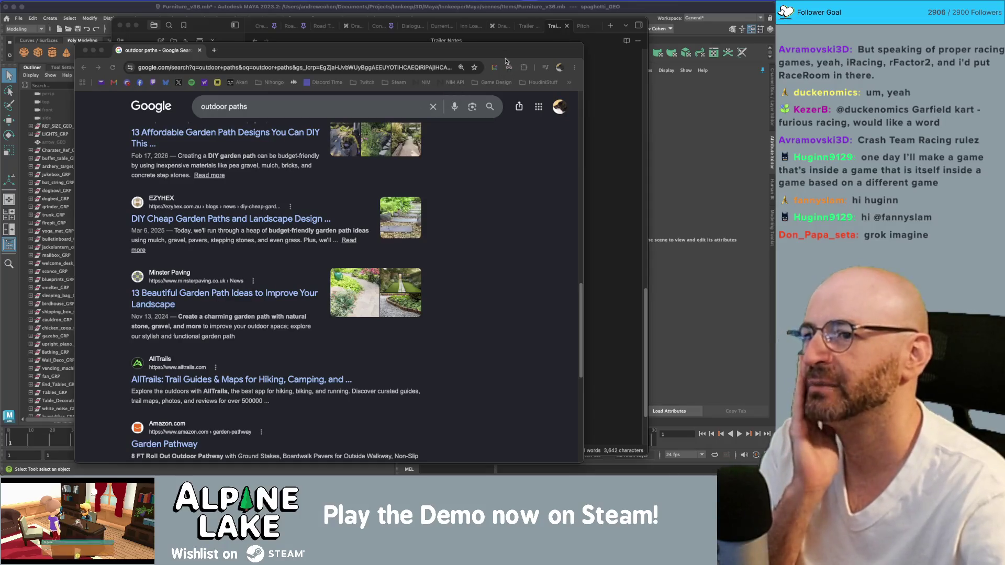
drag(507, 53, 508, 45)
scroll(463, 213, down, 5)
scroll(463, 213, down, 3)
scroll(462, 212, up, 15)
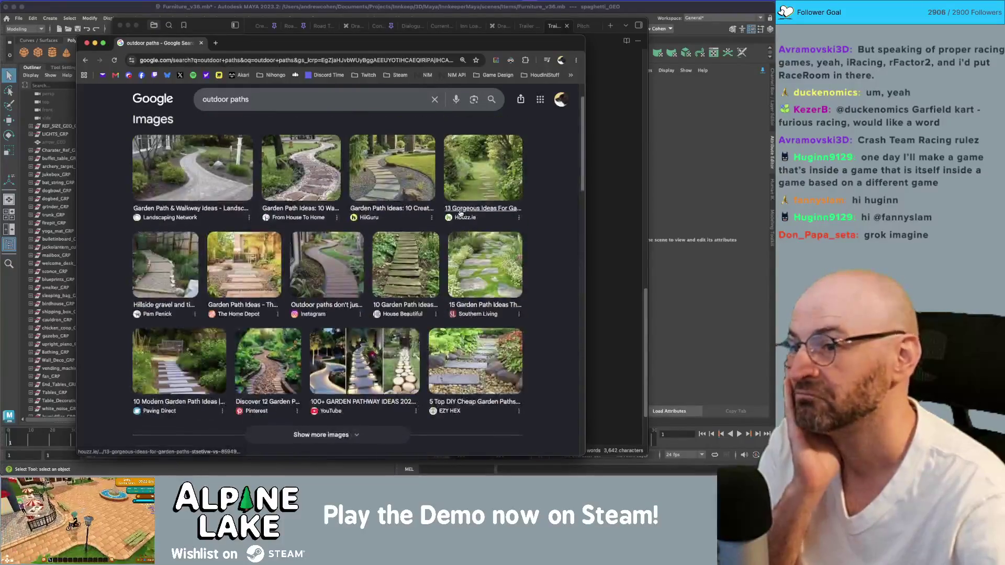
scroll(461, 213, up, 2)
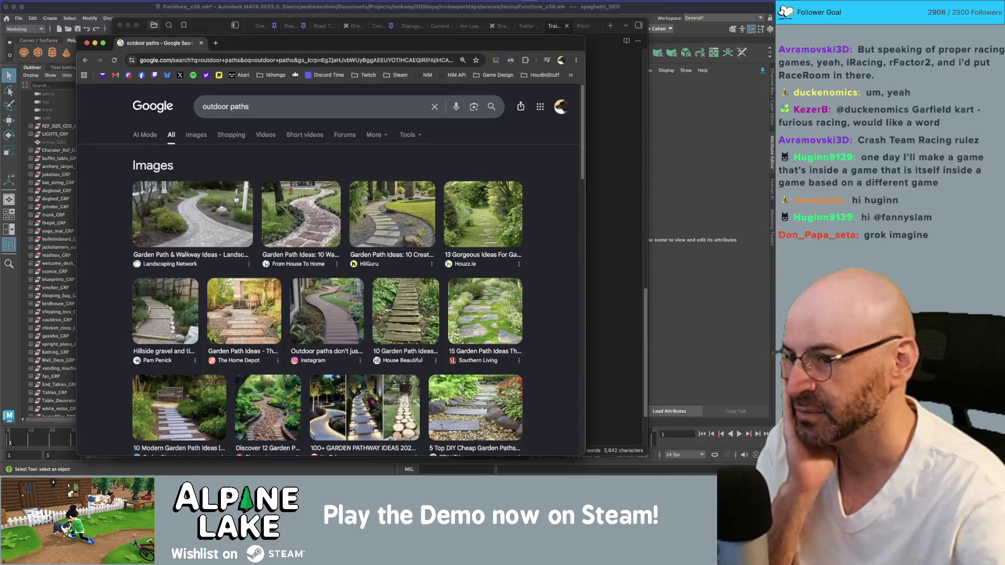
Switch to image results for 'outdoor paths' and scroll down through the garden path photos
click(190, 140)
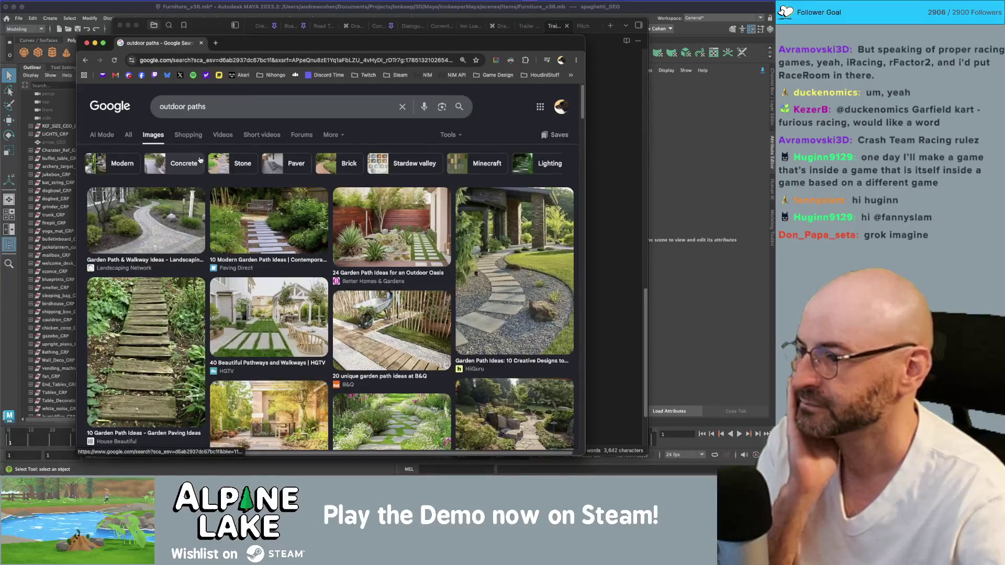
scroll(199, 160, down, 3)
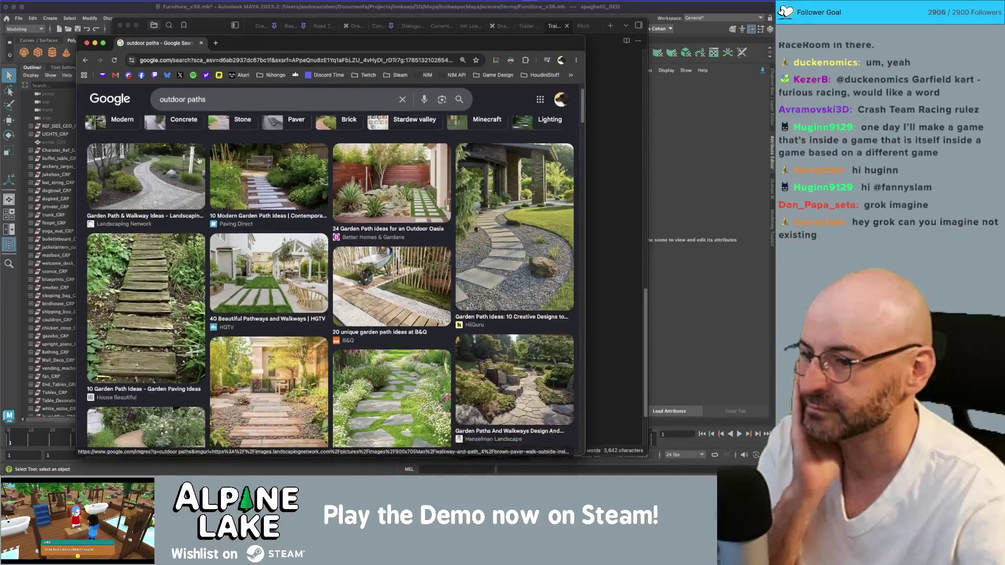
scroll(199, 161, down, 1)
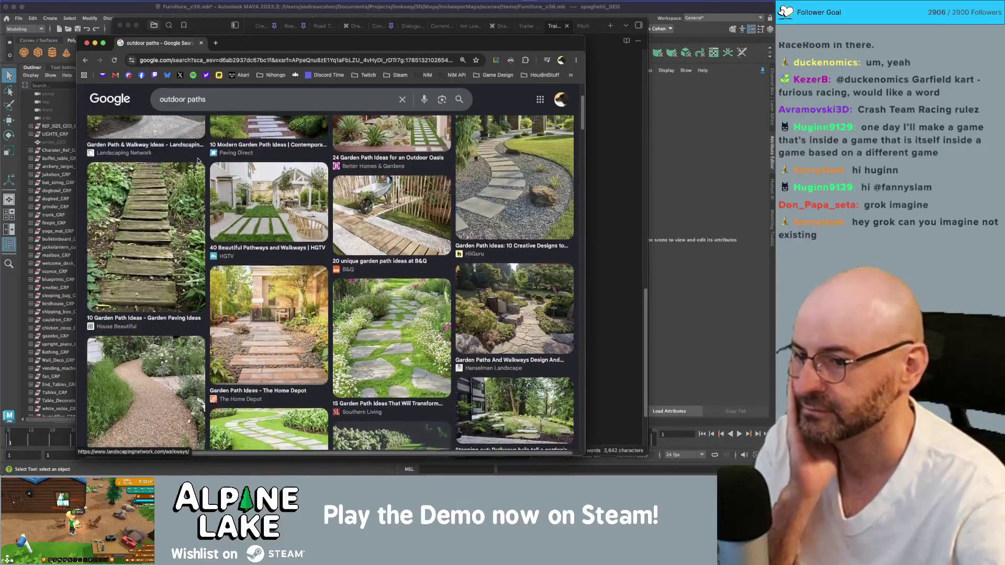
scroll(198, 162, down, 2)
scroll(198, 161, down, 2)
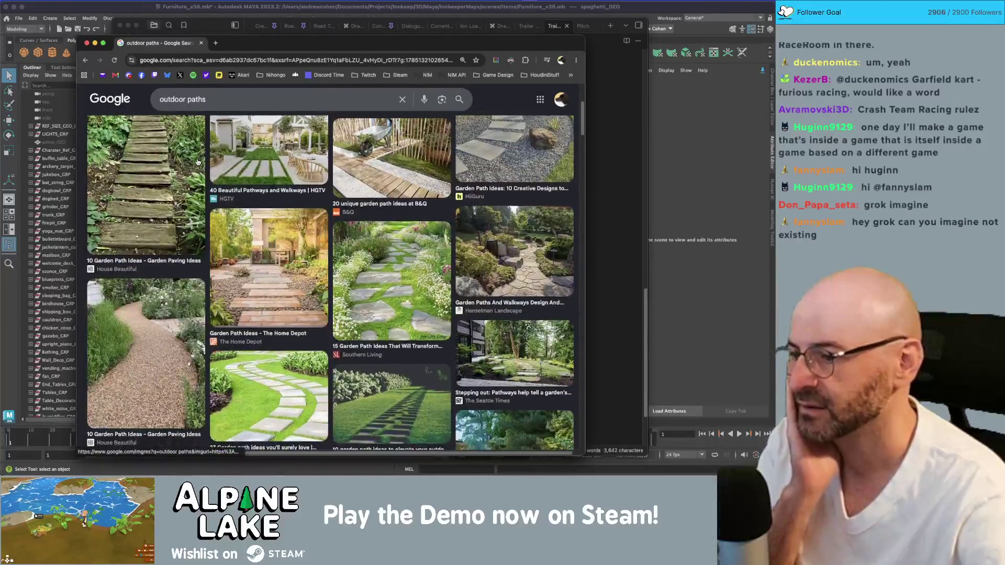
scroll(198, 161, down, 1)
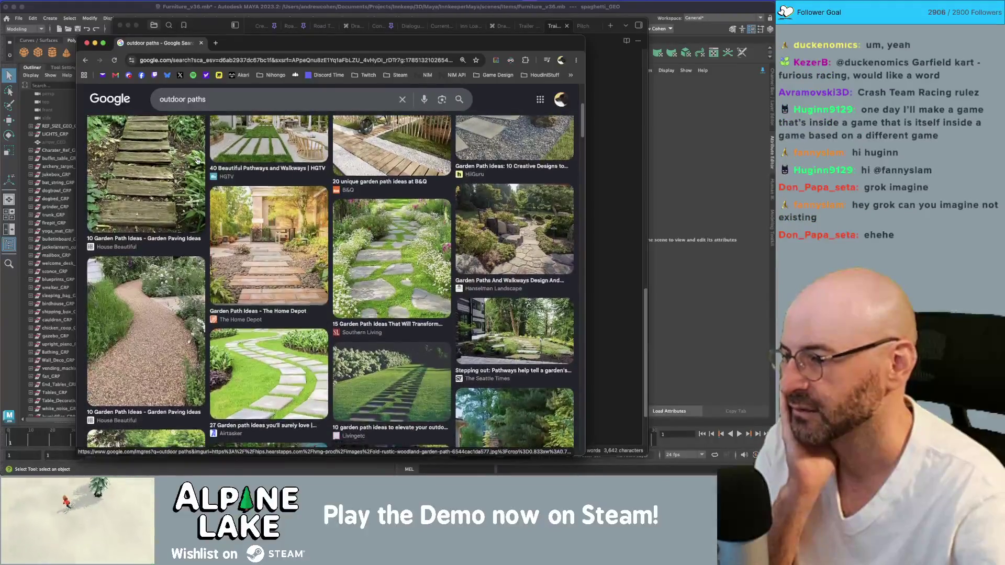
scroll(196, 159, down, 5)
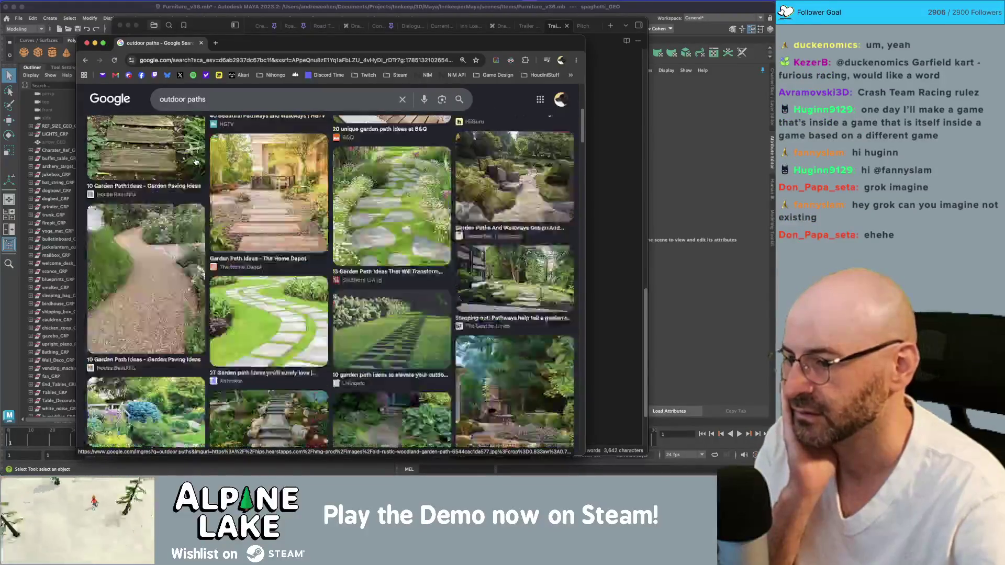
scroll(196, 161, down, 2)
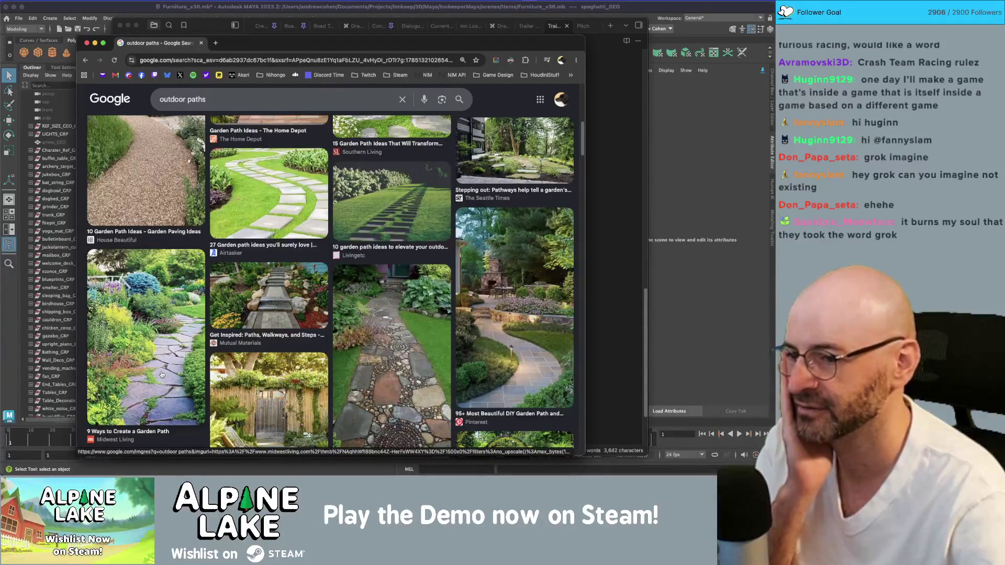
scroll(163, 372, down, 1)
scroll(162, 372, down, 3)
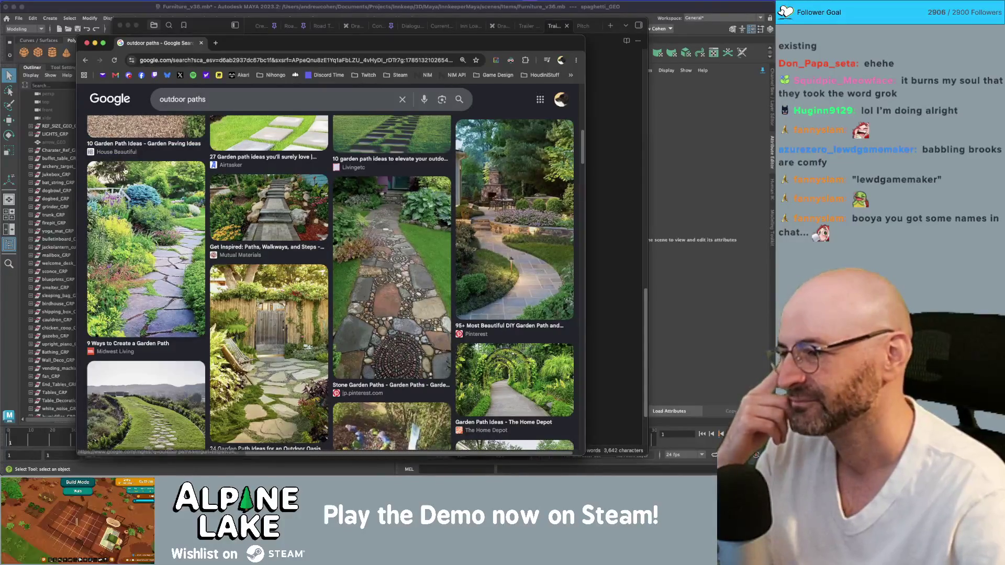
scroll(242, 214, down, 3)
scroll(241, 215, down, 2)
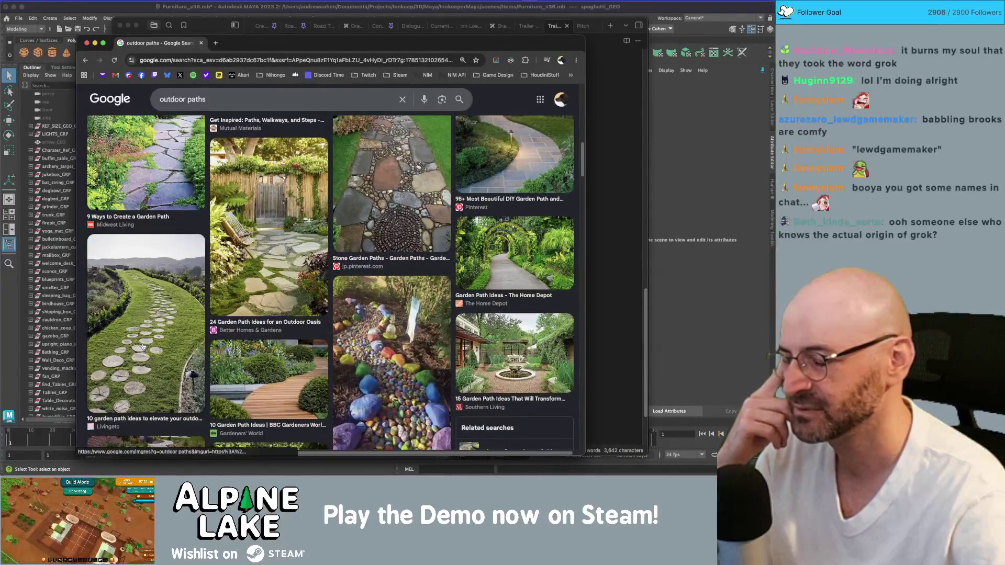
scroll(143, 356, down, 2)
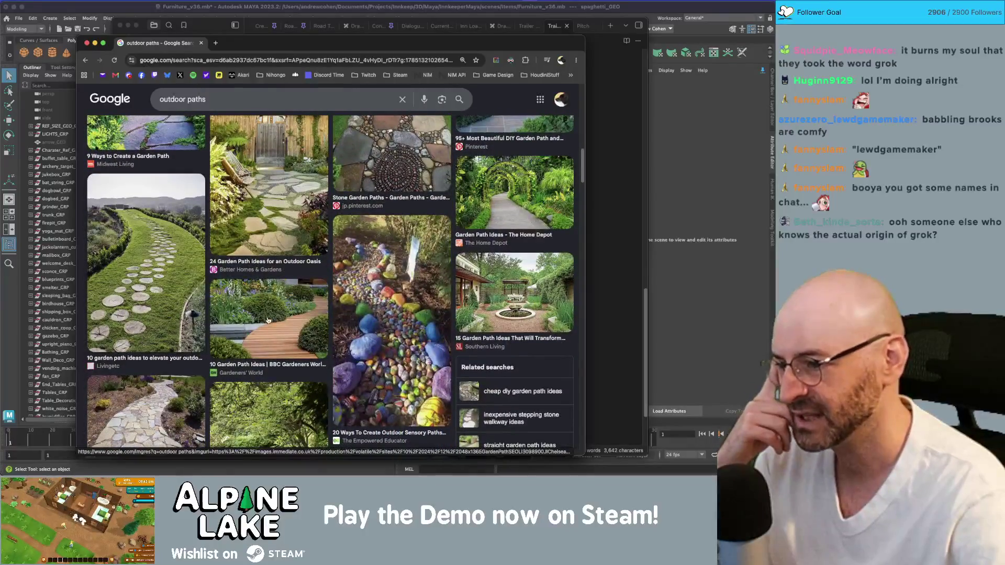
scroll(144, 337, down, 4)
scroll(144, 328, down, 3)
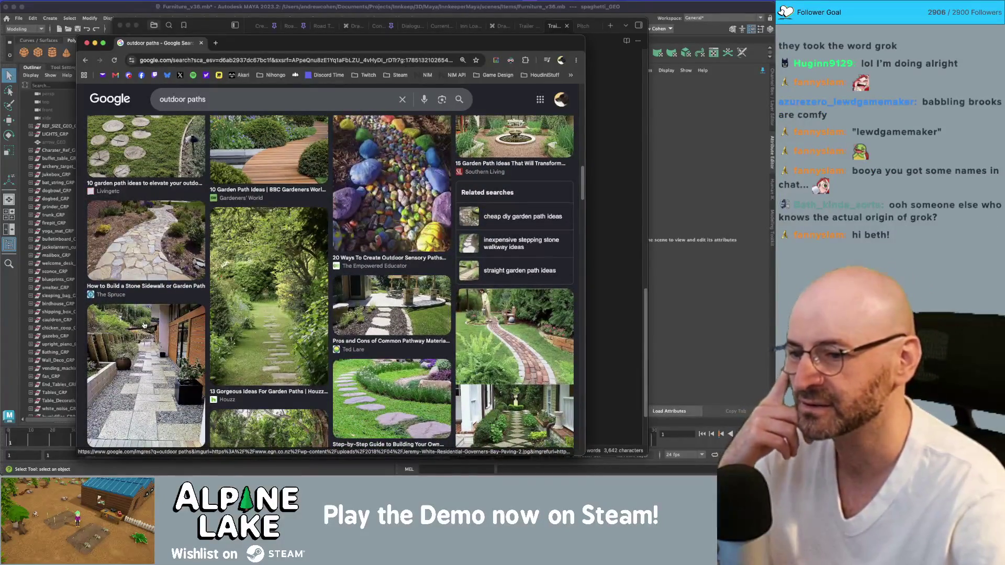
scroll(144, 326, down, 5)
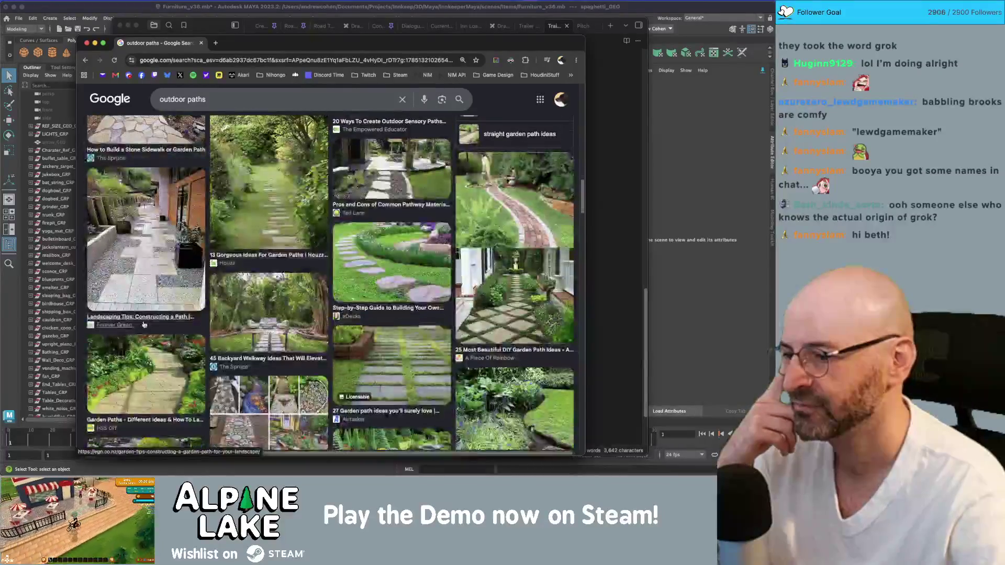
scroll(145, 324, down, 6)
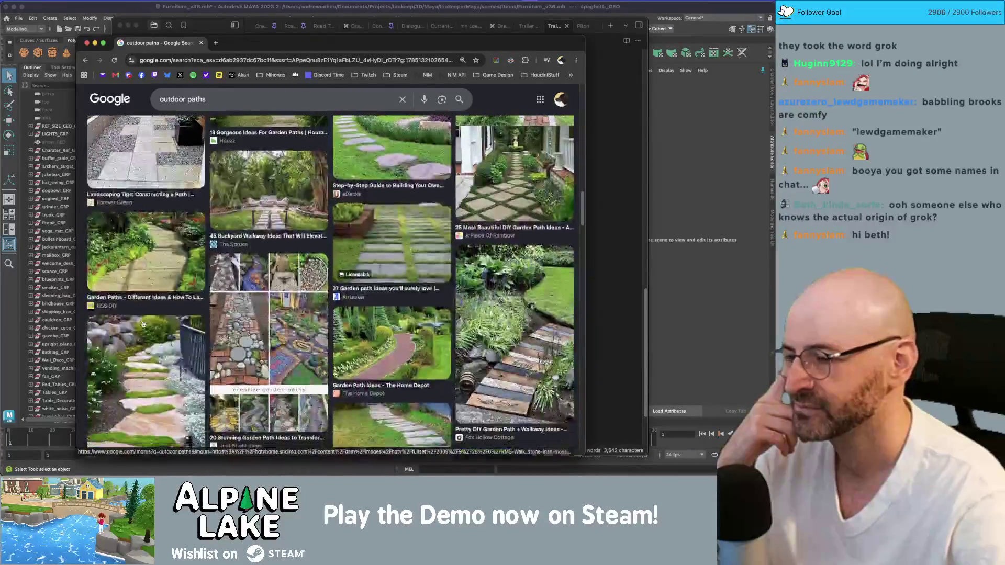
scroll(144, 326, down, 1)
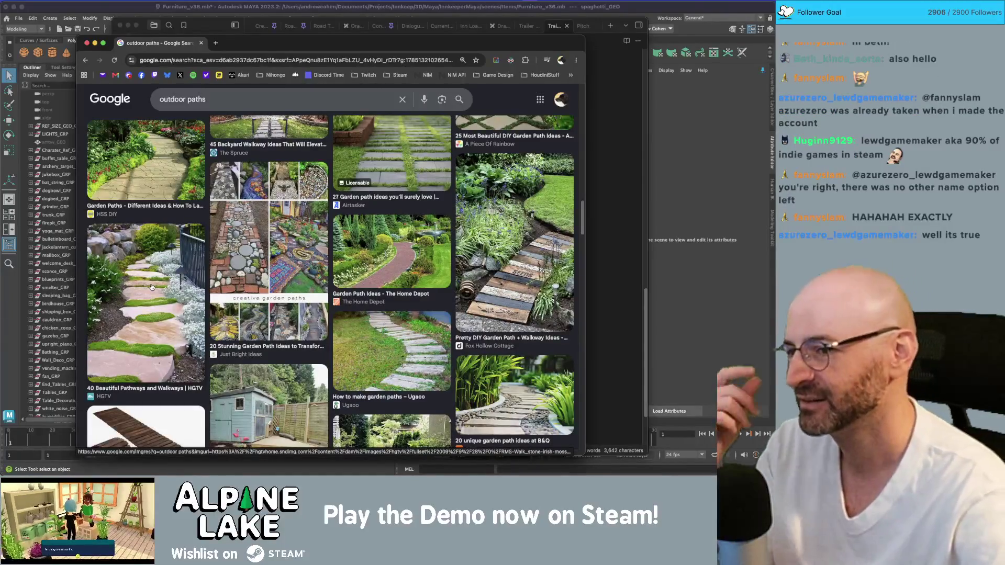
scroll(149, 284, down, 1)
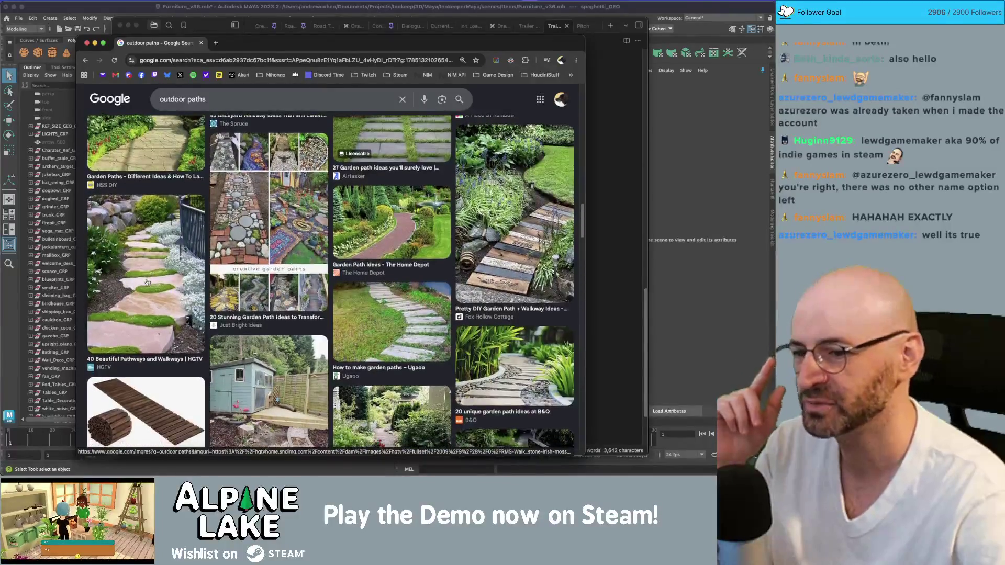
scroll(147, 283, down, 3)
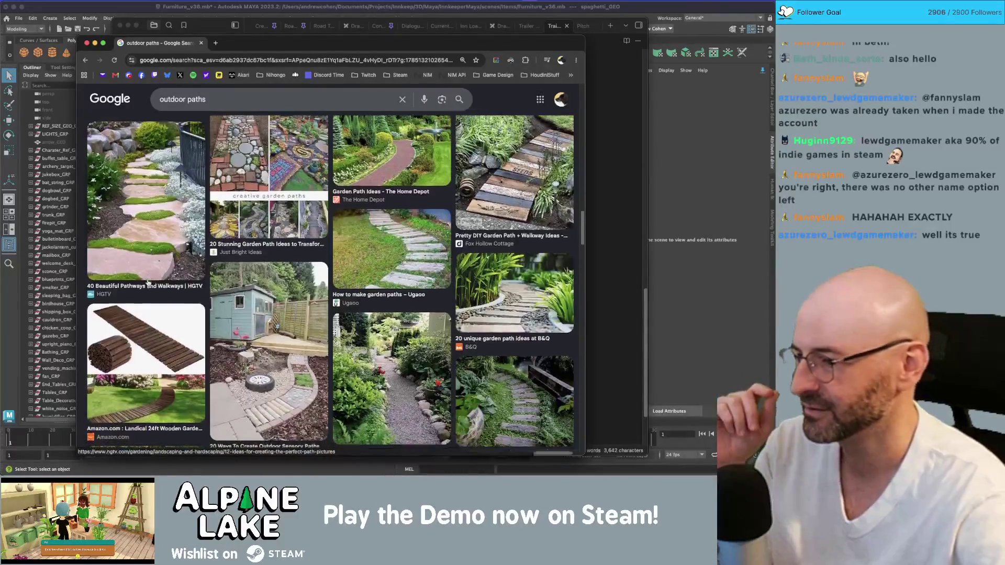
scroll(148, 283, down, 1)
scroll(147, 283, down, 3)
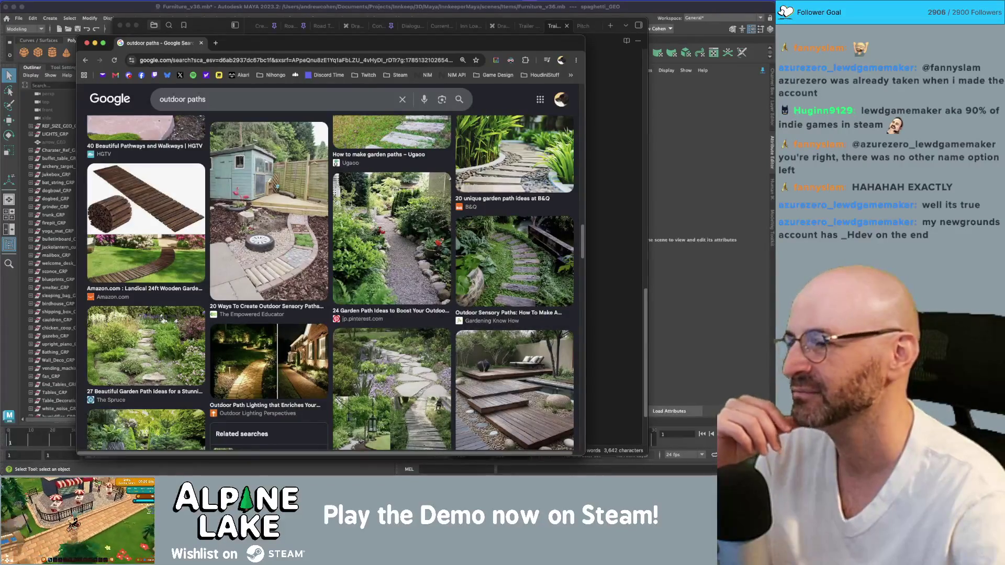
scroll(309, 211, down, 1)
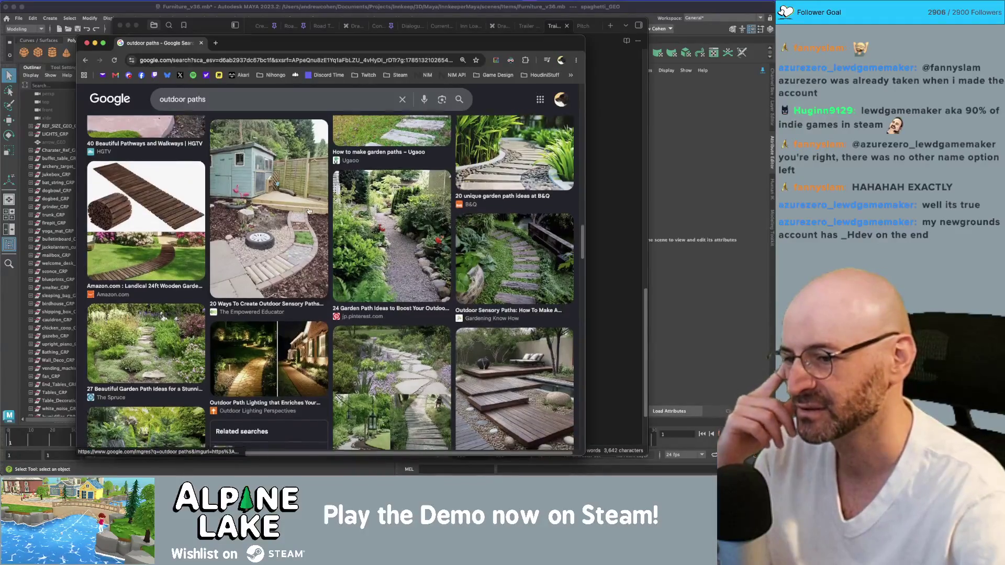
scroll(309, 211, down, 5)
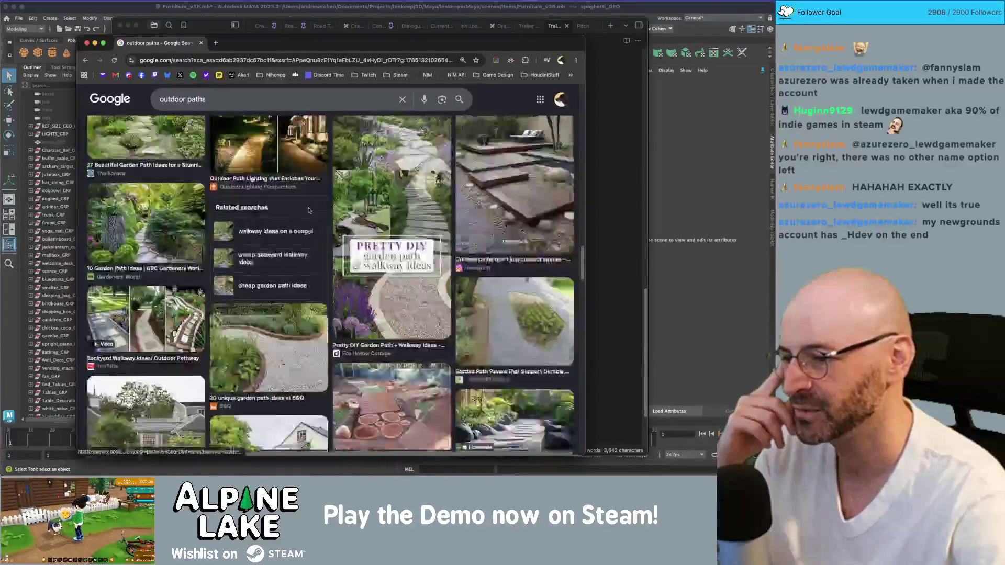
scroll(309, 211, down, 2)
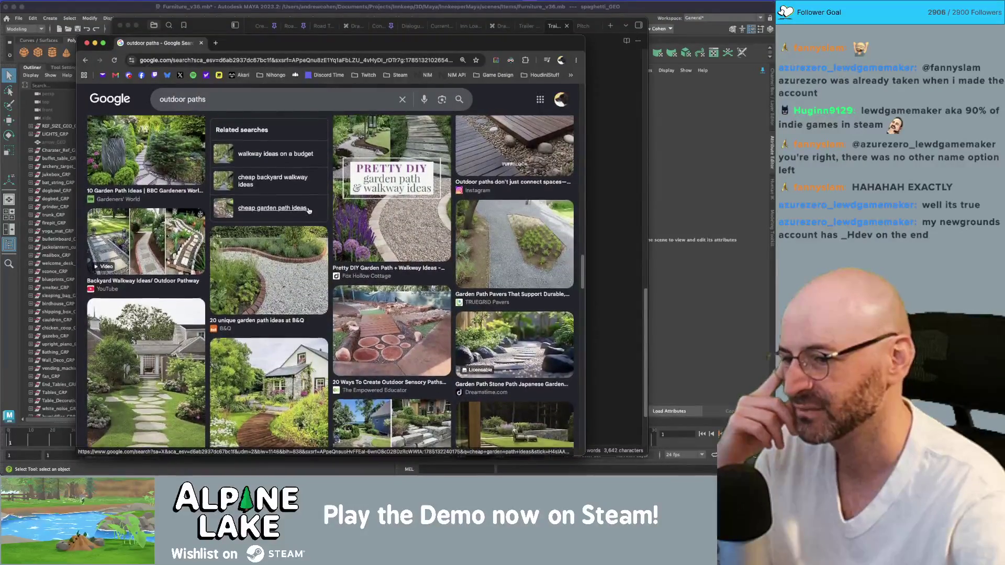
scroll(309, 211, down, 1)
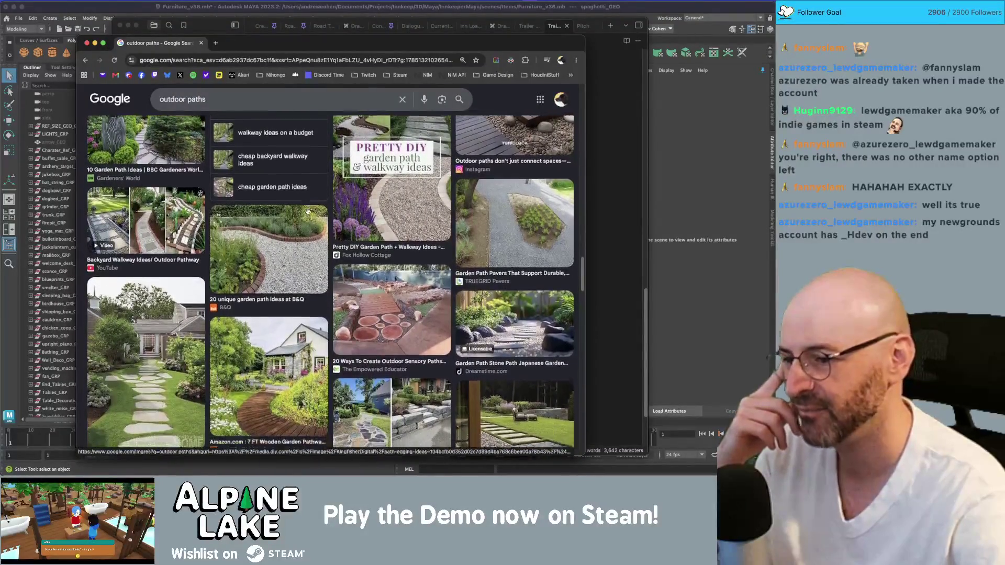
scroll(308, 212, down, 1)
scroll(308, 211, down, 2)
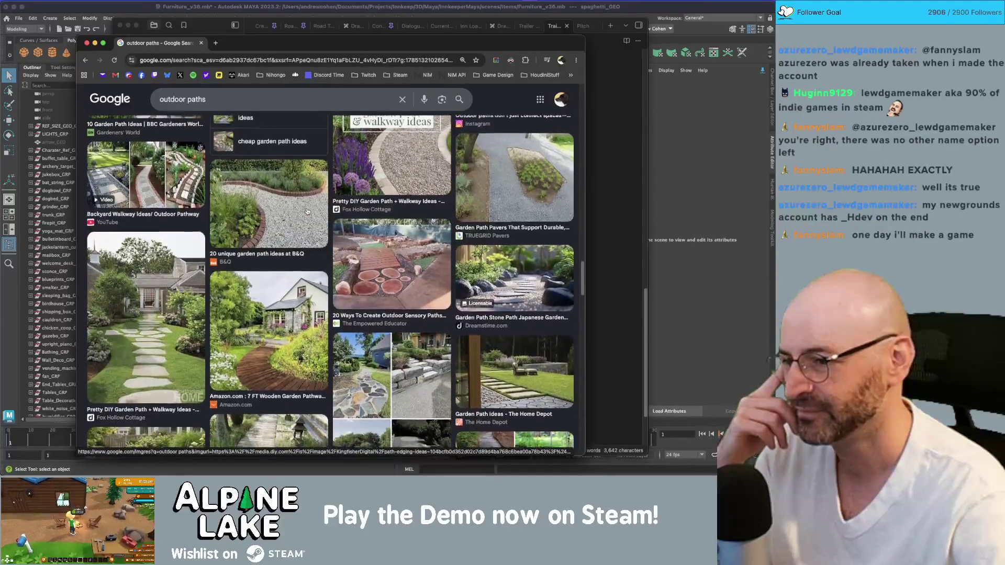
scroll(308, 211, down, 1)
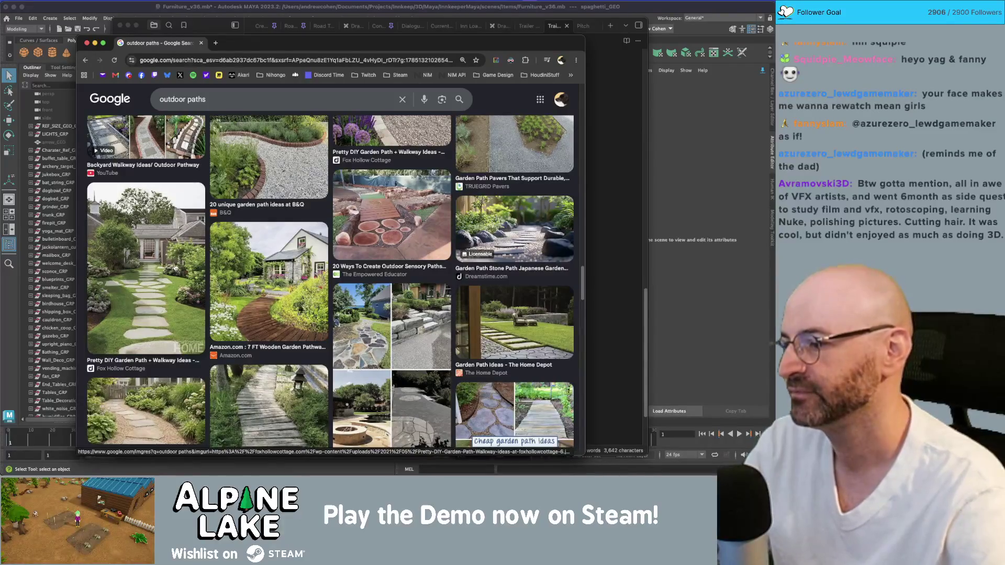
Scroll further down the 'outdoor paths' images to stone walkways and wooden pathways
scroll(189, 294, down, 5)
scroll(173, 269, down, 2)
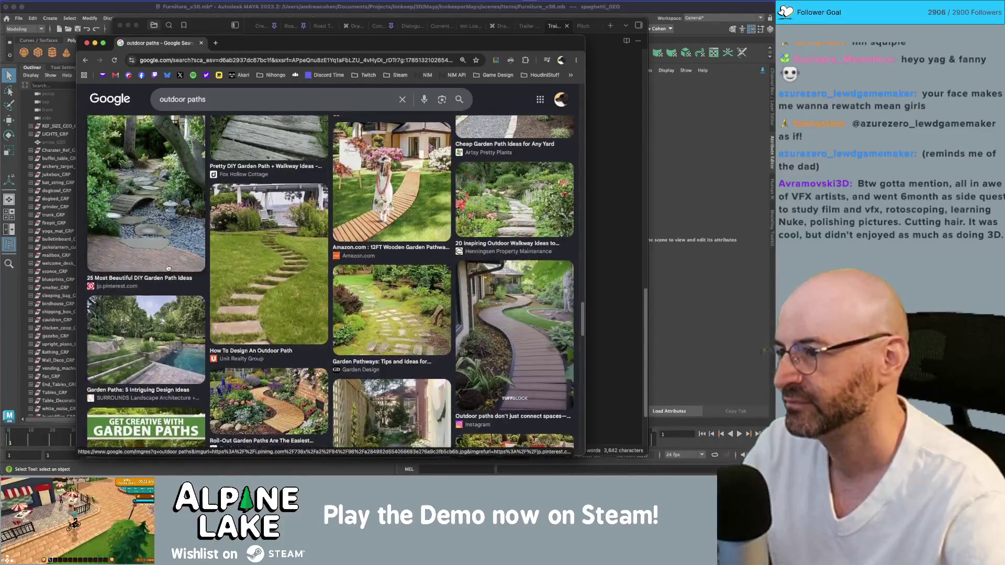
scroll(168, 268, down, 4)
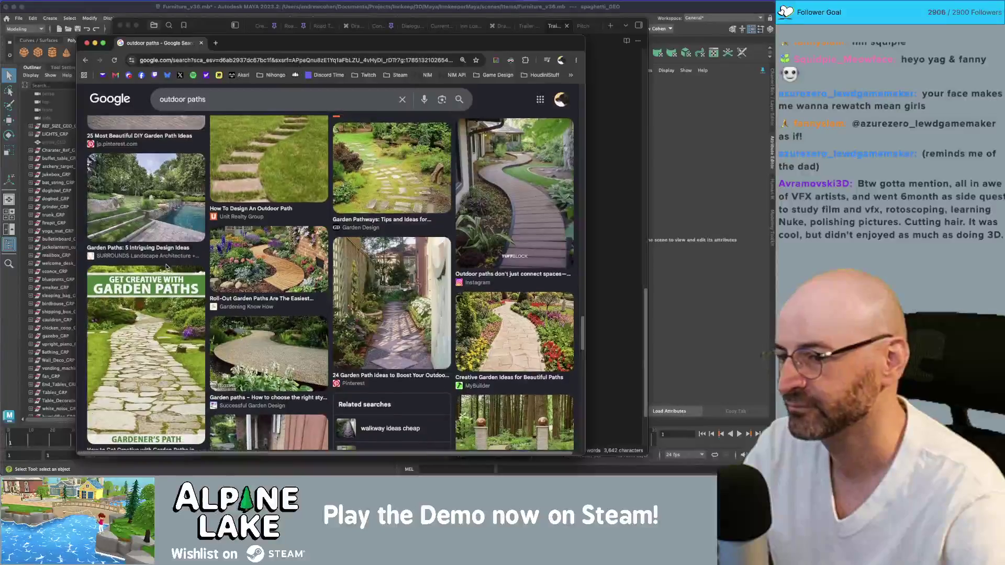
scroll(165, 266, down, 8)
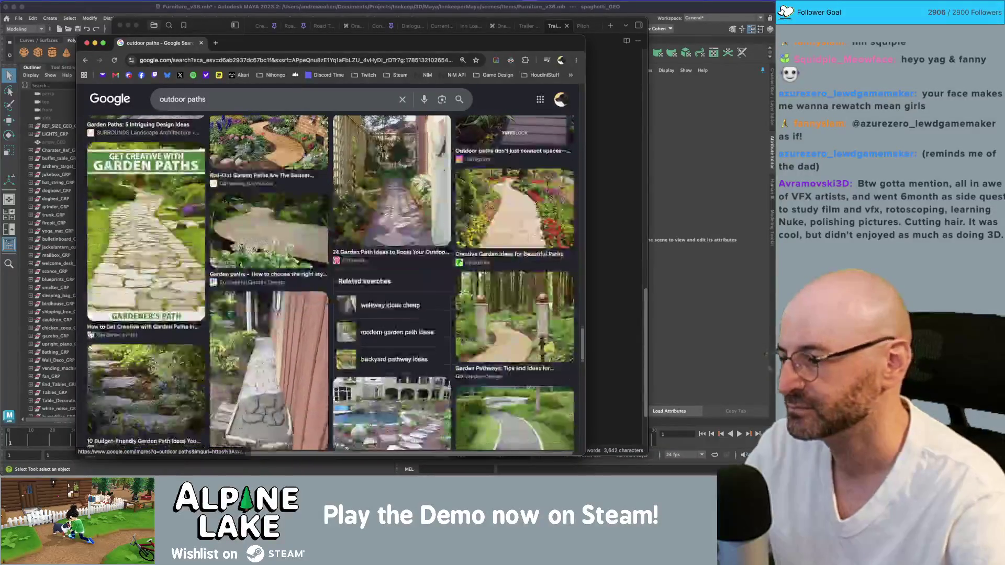
scroll(184, 244, down, 2)
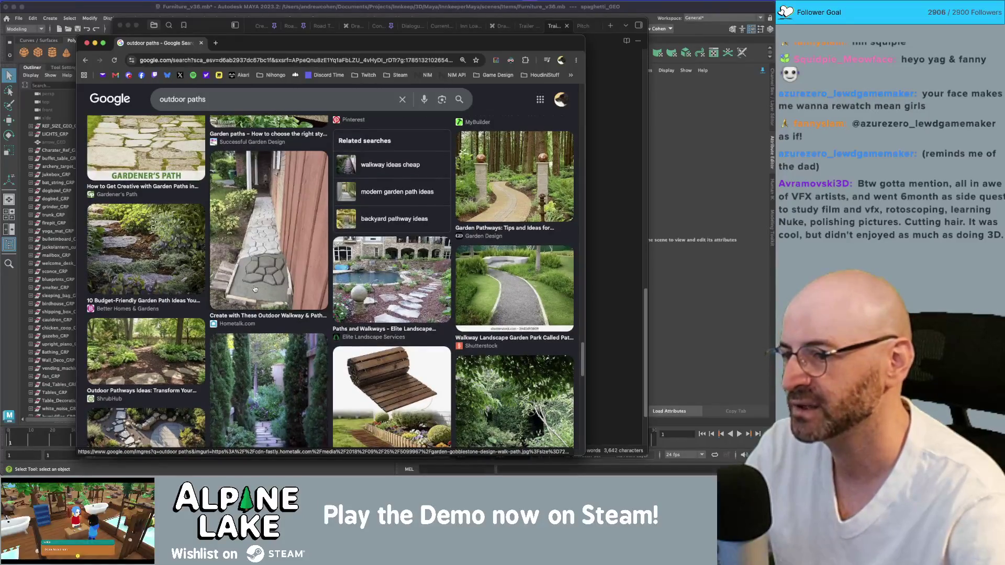
scroll(255, 288, down, 4)
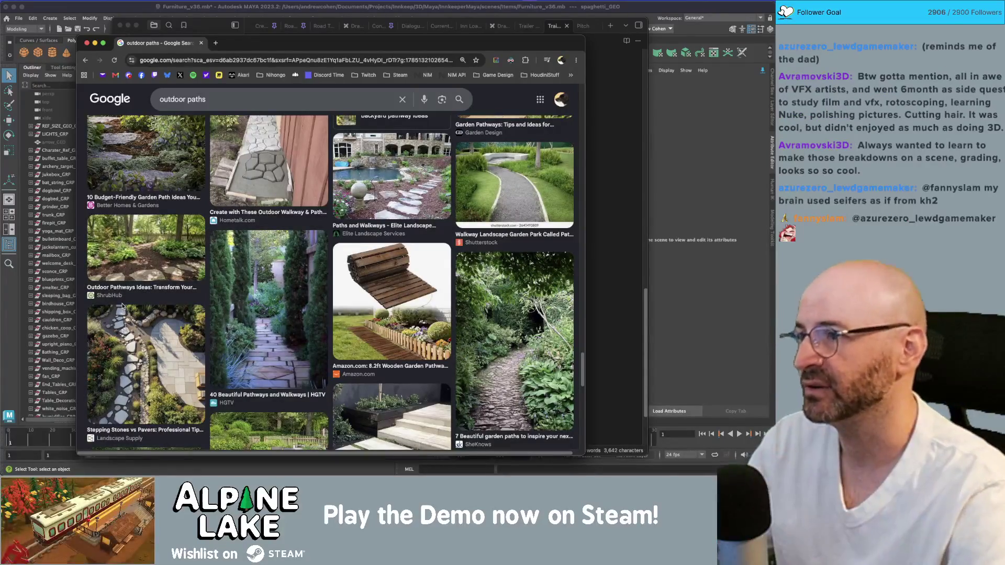
Open Building_Pieces_v07.mb from the InnkeeperMaya scenes/Items folder and zoom out over all pieces
click(152, 19)
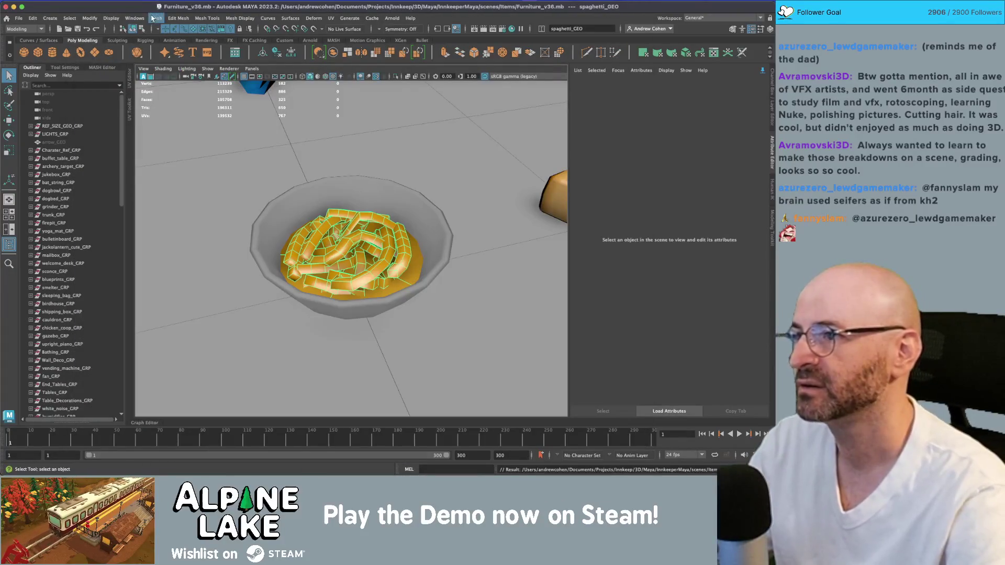
key(super+o)
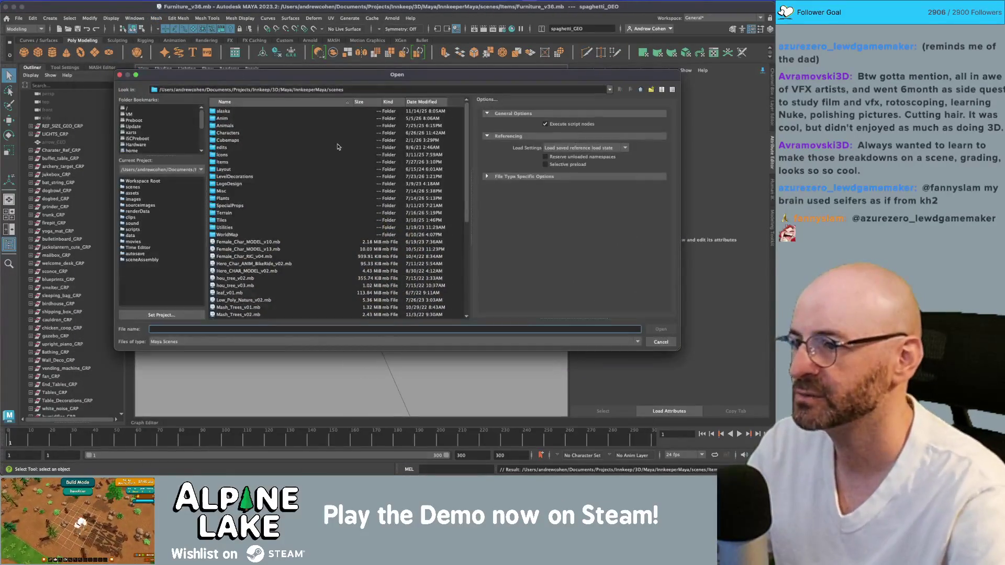
click(641, 91)
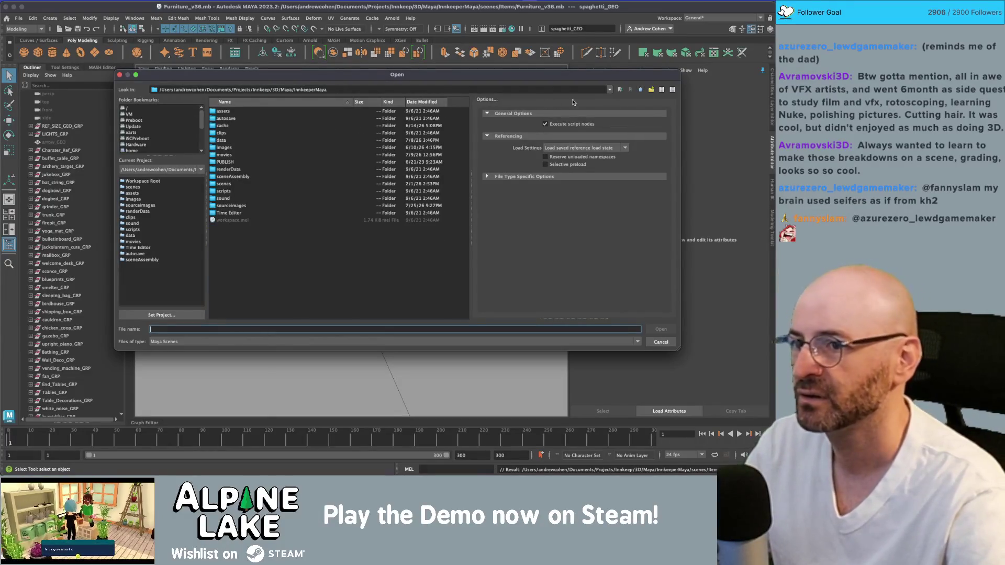
double_click(262, 182)
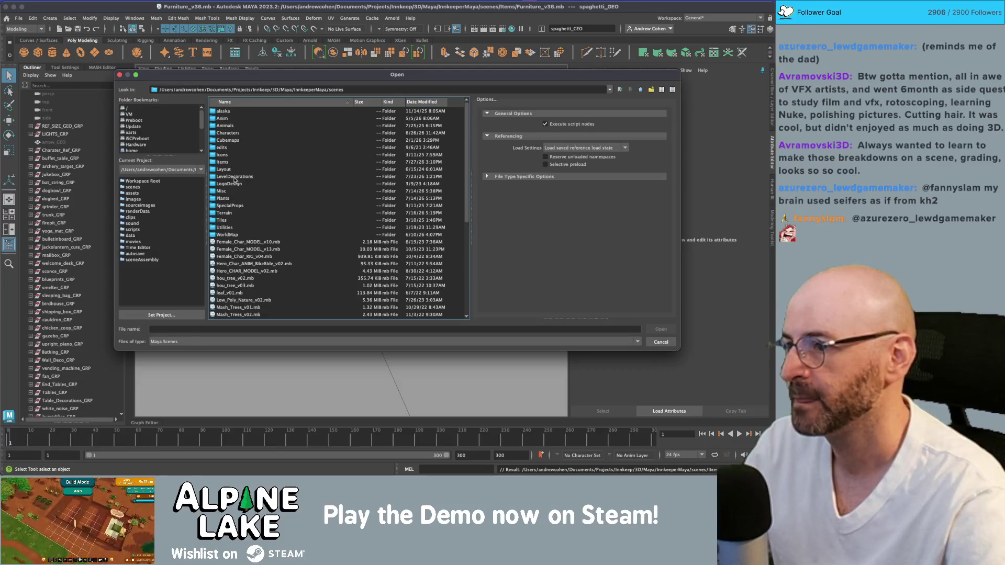
double_click(227, 163)
double_click(250, 190)
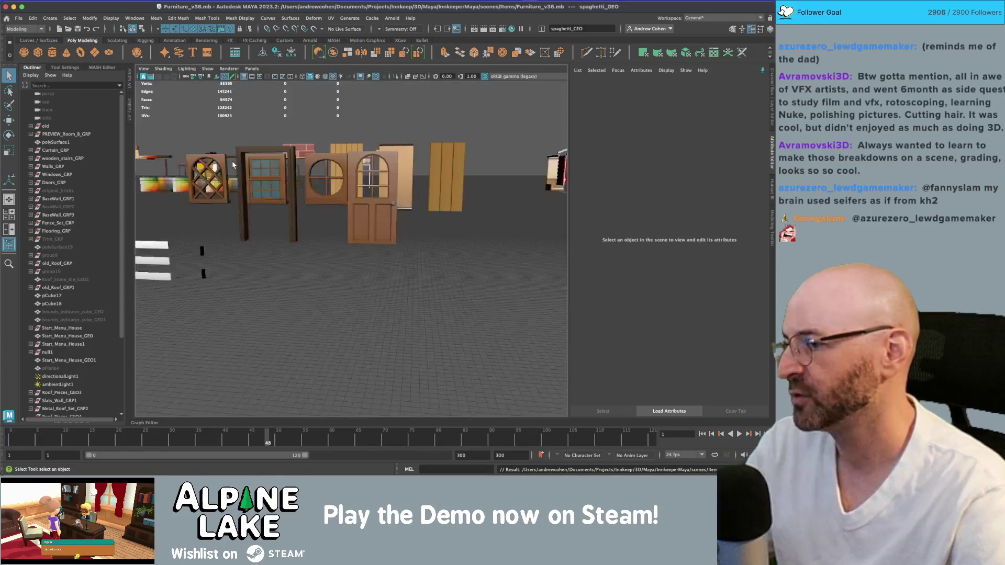
mouse_move(382, 128)
mouse_down()
mouse_move(357, 141)
mouse_move(361, 163)
mouse_up()
scroll(361, 162, down, 10)
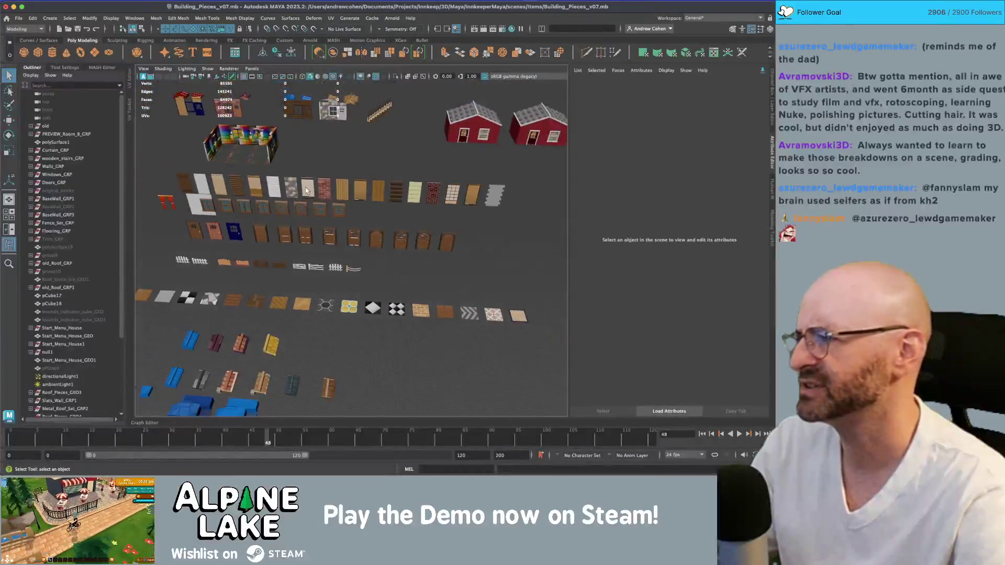